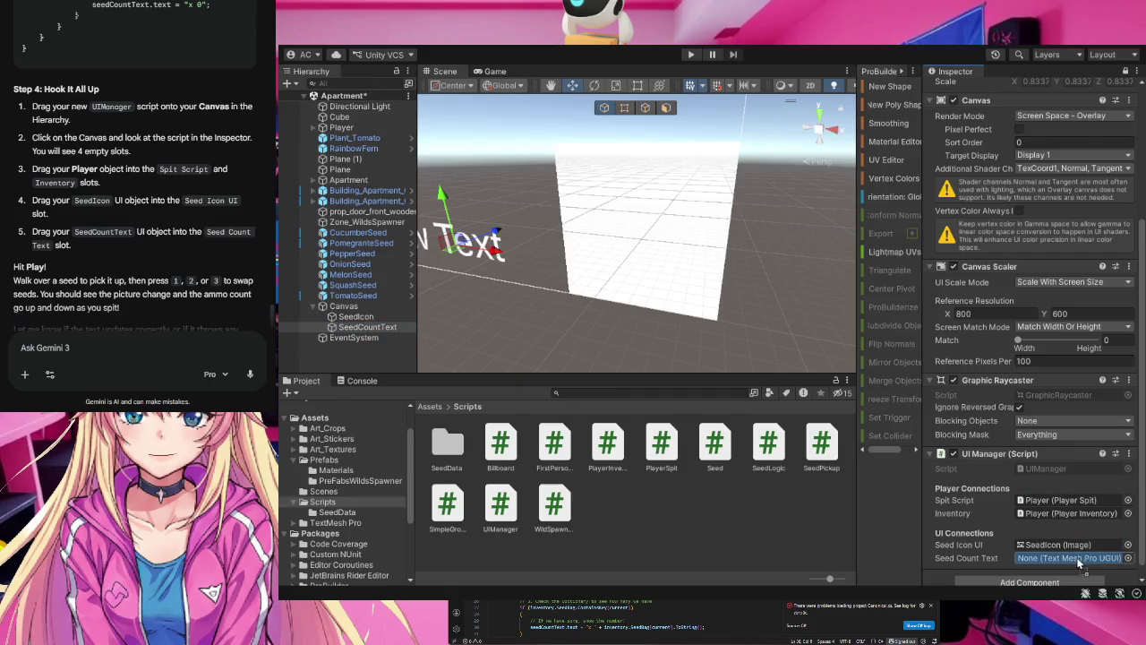
- Scroll the Inspector down to the Canvas's UI Manager slots to reach Seed Count Text
{"action": "scroll", "coordinate": [1027, 511], "scroll_direction": "down", "scroll_amount": 1}
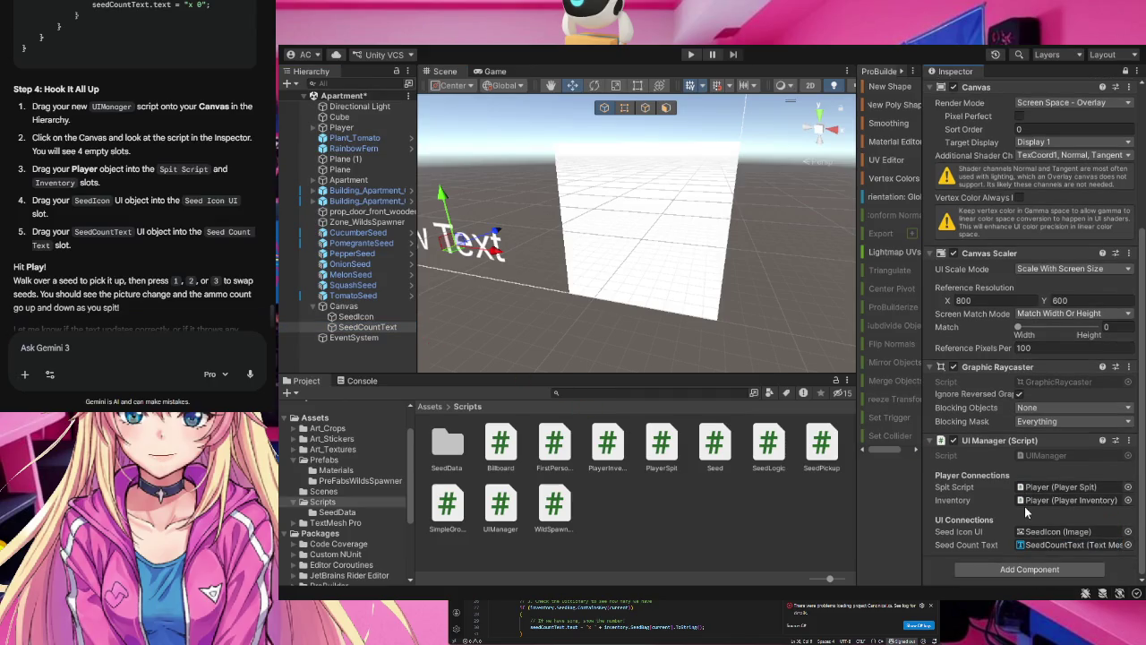
{"action": "scroll", "coordinate": [134, 224], "scroll_direction": "down", "scroll_amount": 1}
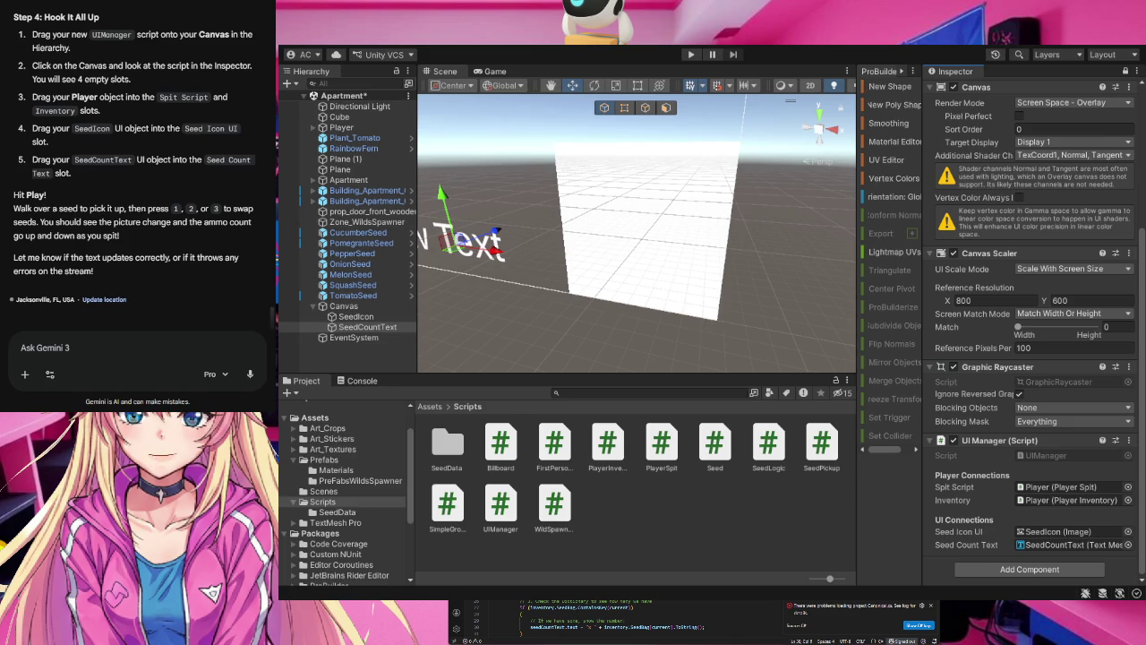
- Start Play mode and walk forward over several seeds to collect them
{"action": "left_click", "coordinate": [691, 55]}
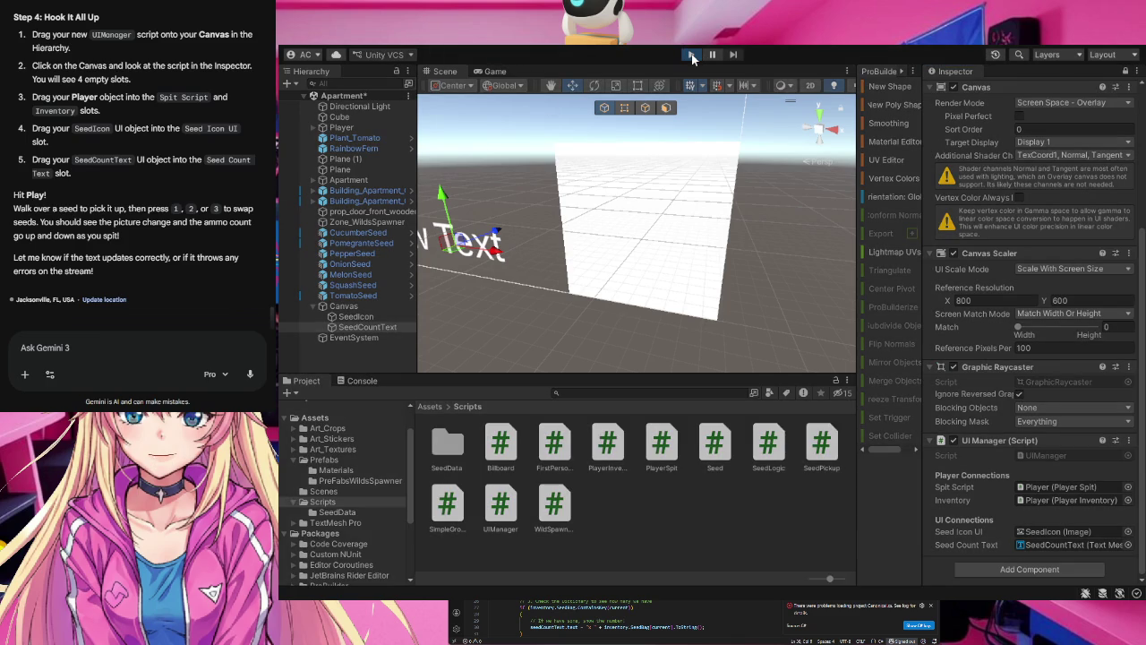
{"action": "key", "text": "w"}
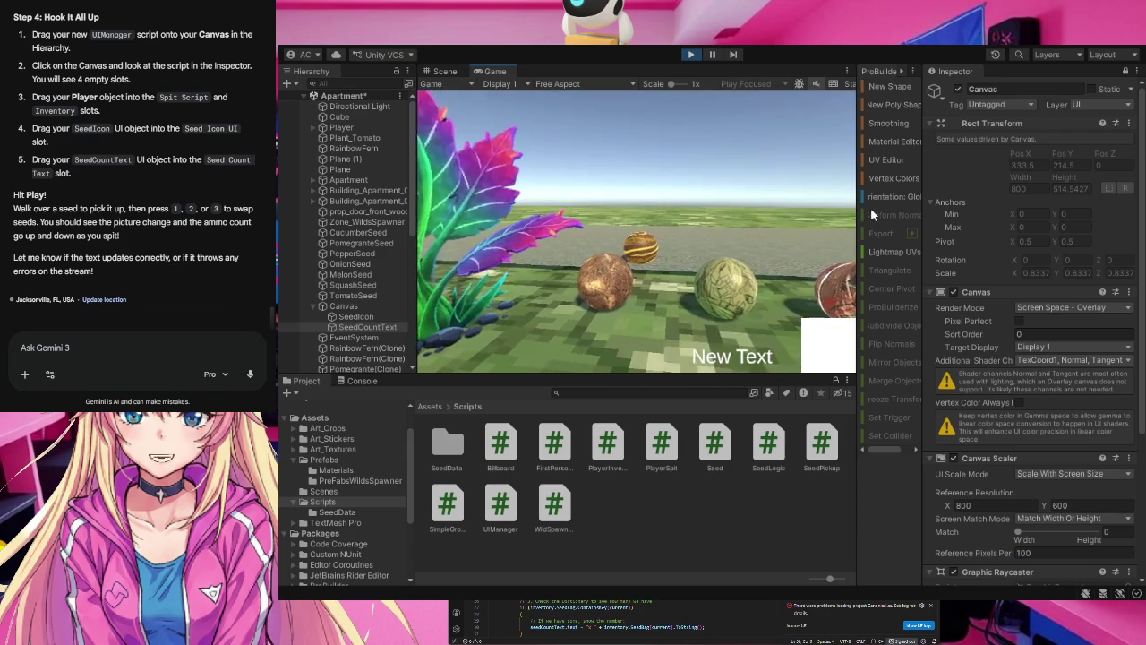
{"action": "key", "text": "w"}
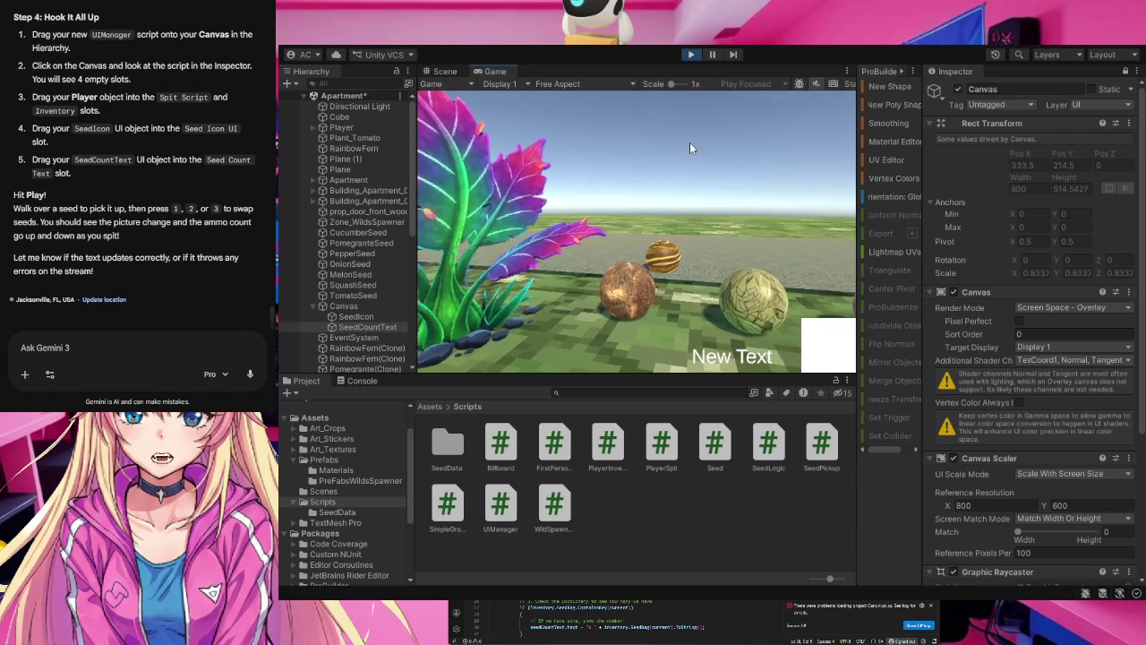
{"action": "key", "text": "w"}
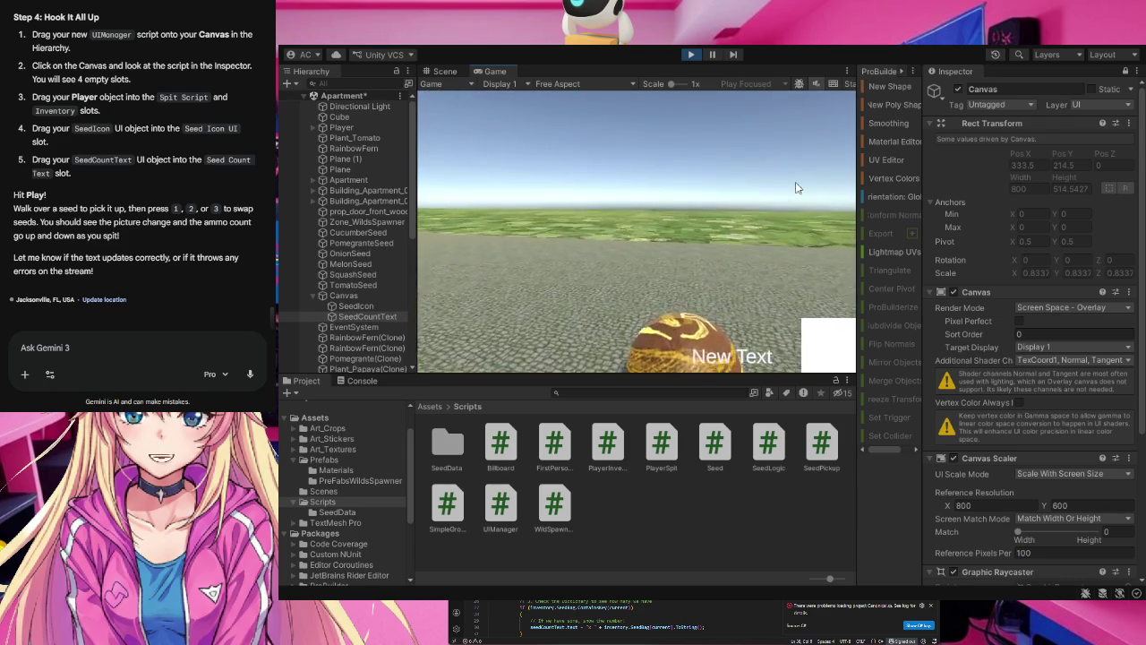
{"action": "key", "text": "w"}
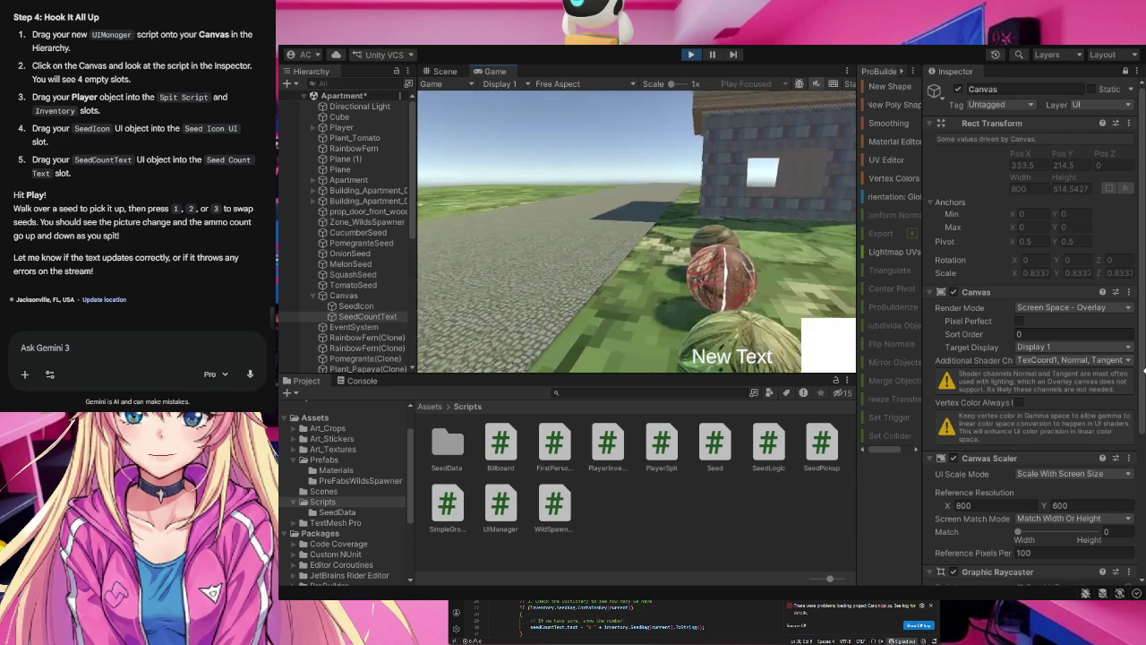
{"action": "key", "text": "w"}
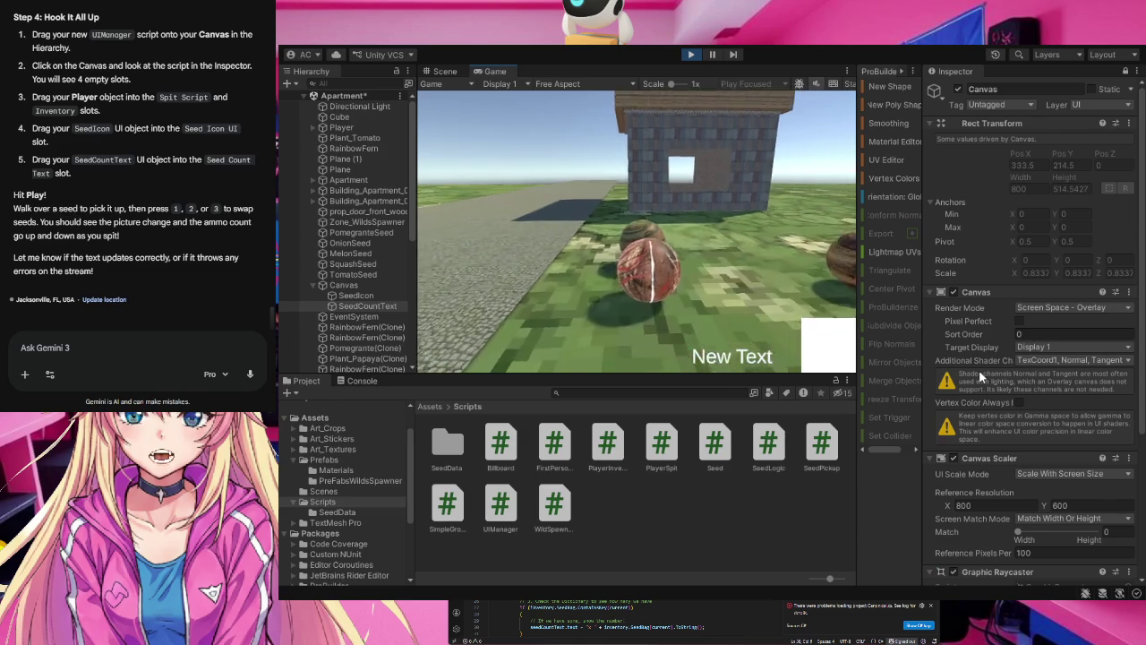
{"action": "key", "text": "w"}
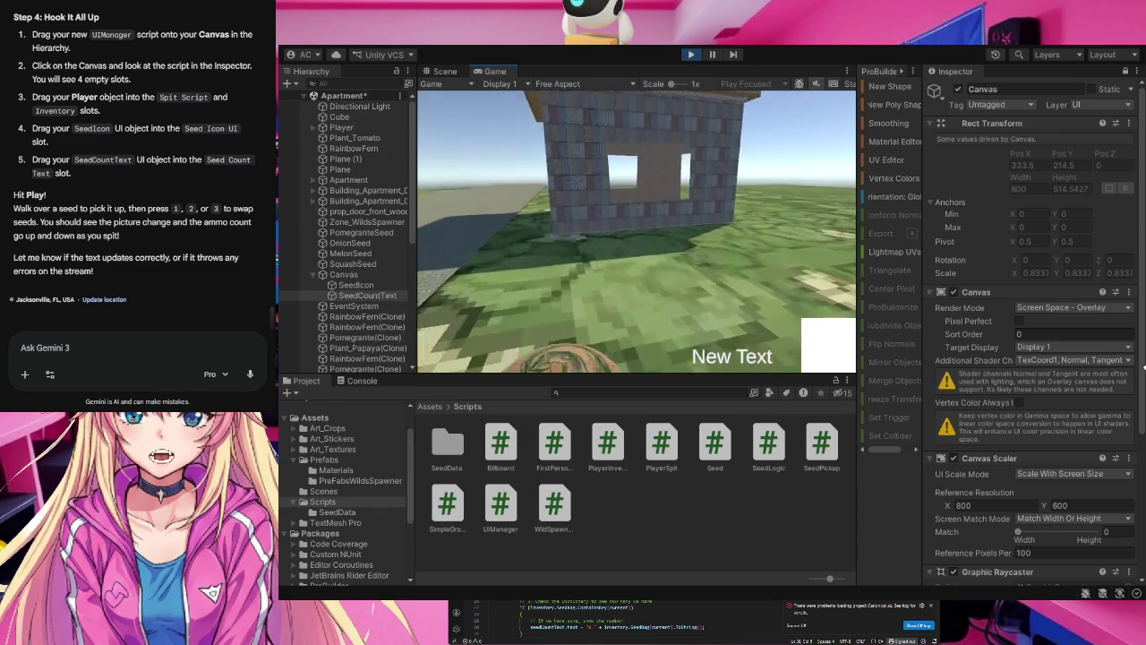
{"action": "key", "text": "w"}
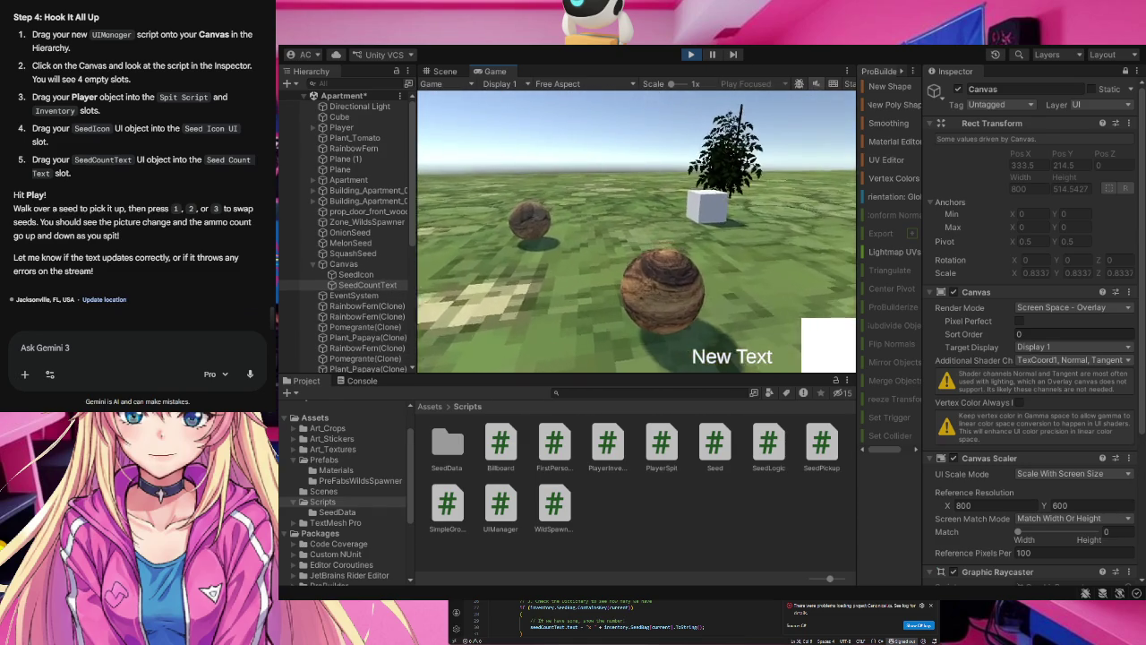
- Walk toward the house and road, picking up another seed near the colourful plant
{"action": "key", "text": "w"}
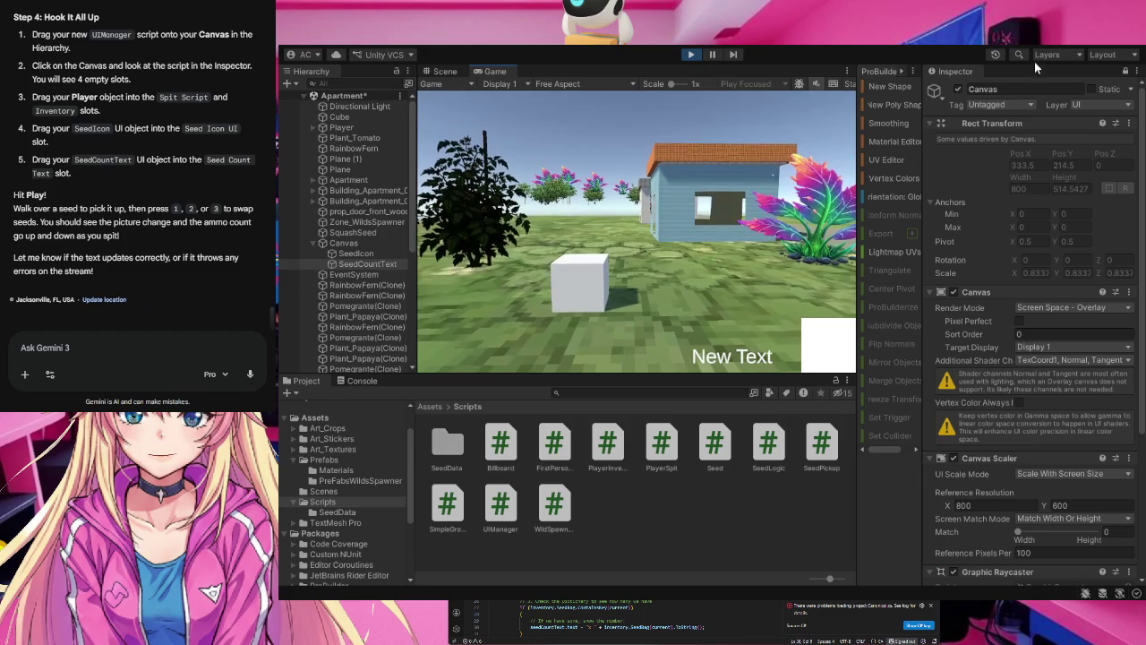
{"action": "key", "text": "d"}
{"action": "key", "text": "w"}
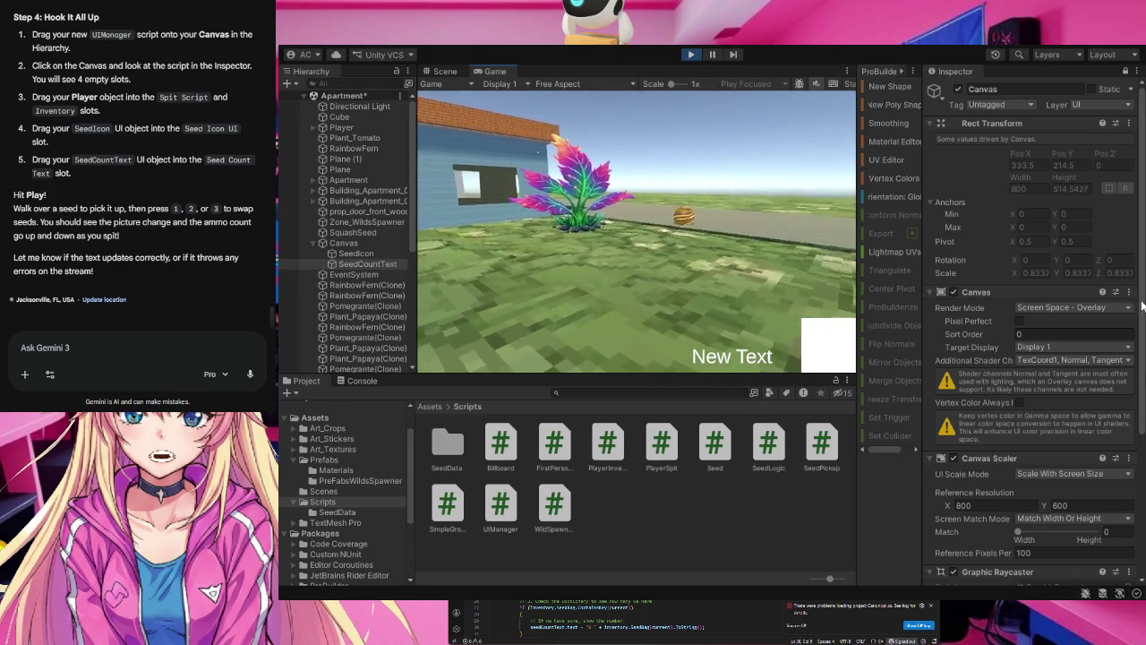
{"action": "key", "text": "w"}
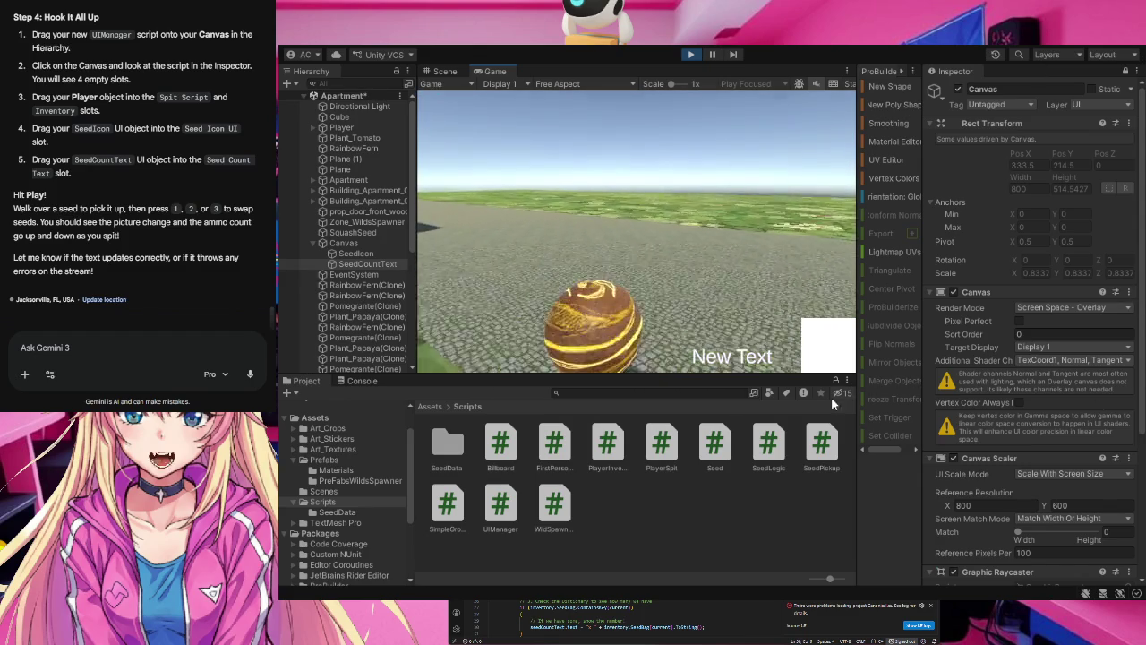
{"action": "key", "text": "w"}
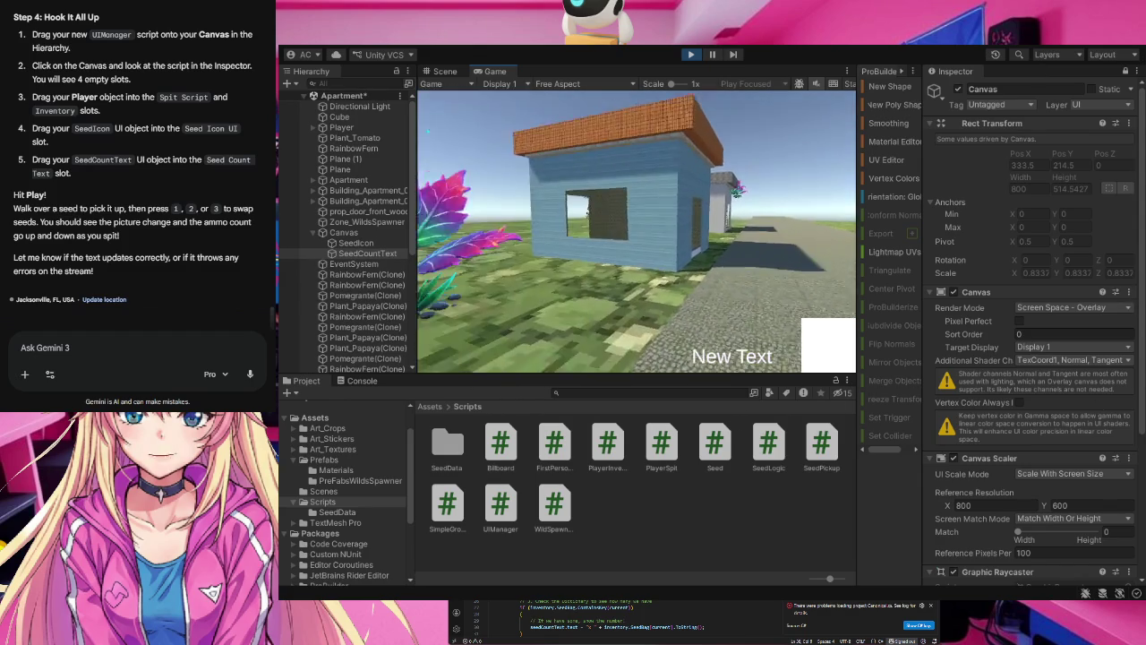
{"action": "key", "text": "s"}
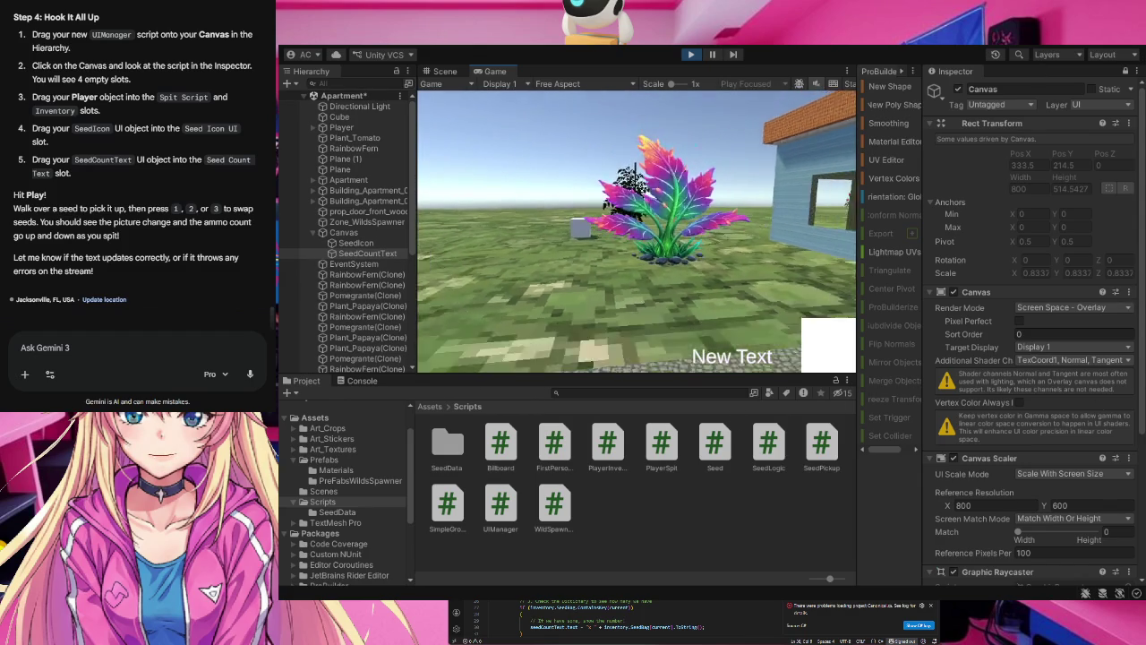
{"action": "key", "text": "d"}
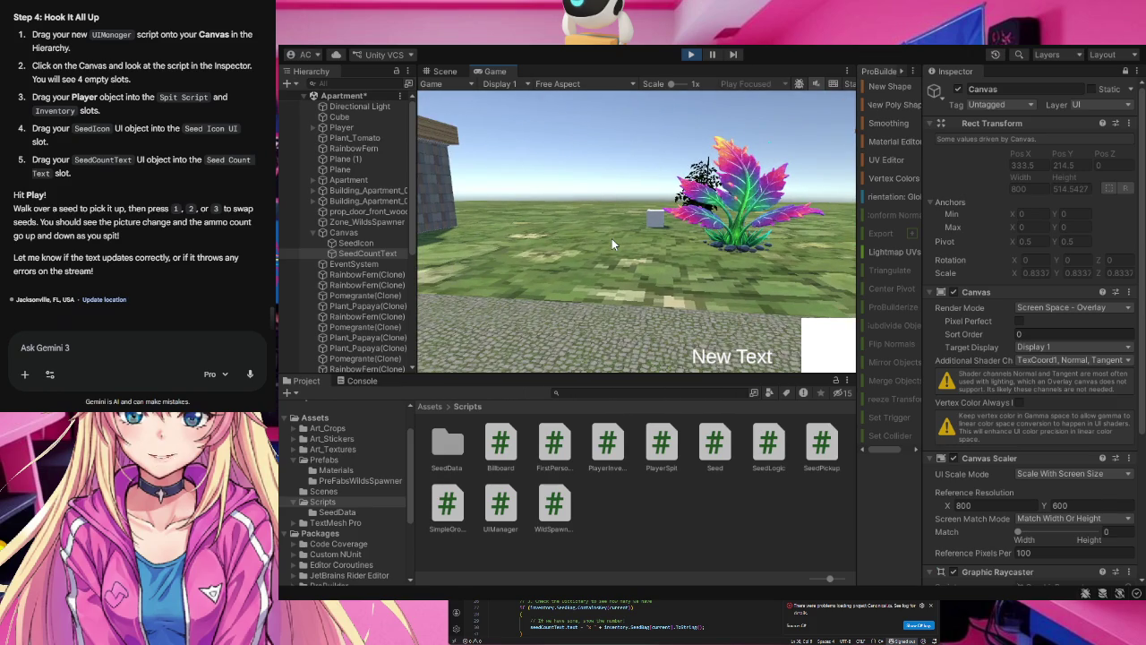
- Cycle through seed types with keys 1, 2 and 3, then spit a fern seed
{"action": "key", "text": "1"}
{"action": "key", "text": "2"}
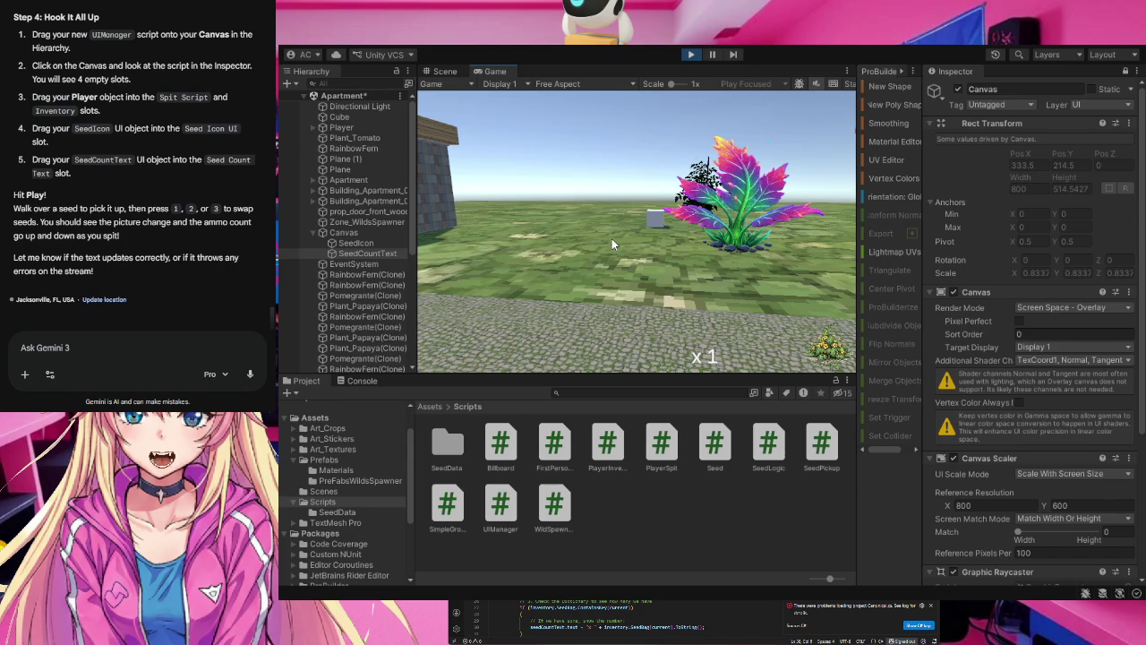
{"action": "key", "text": "3"}
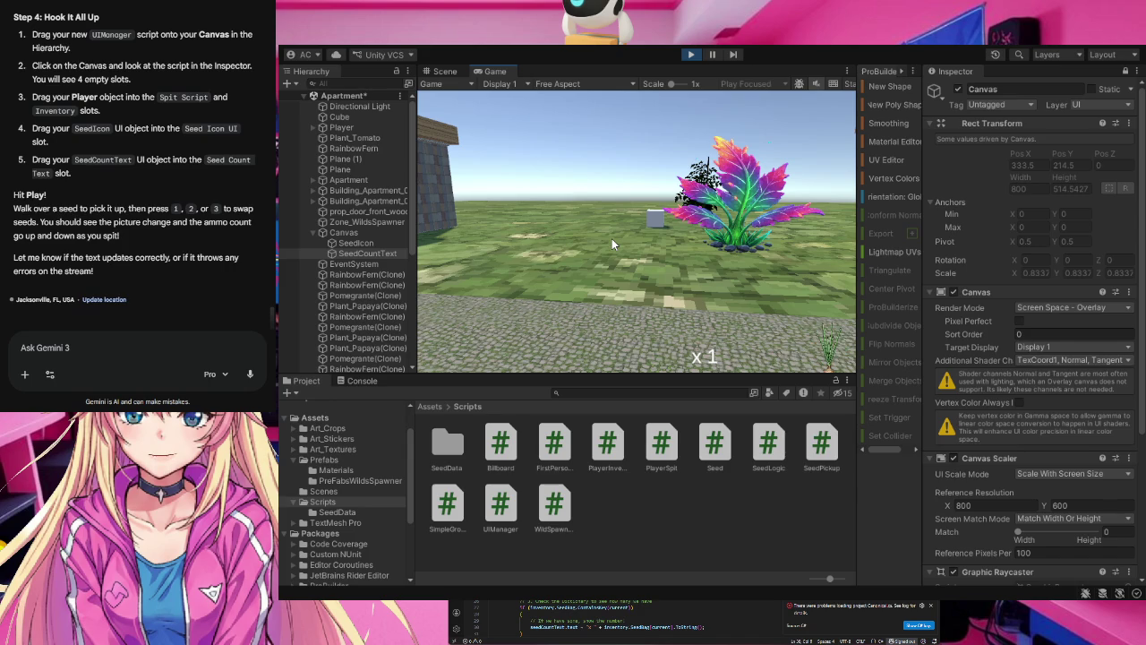
{"action": "key", "text": "1"}
{"action": "key", "text": "3"}
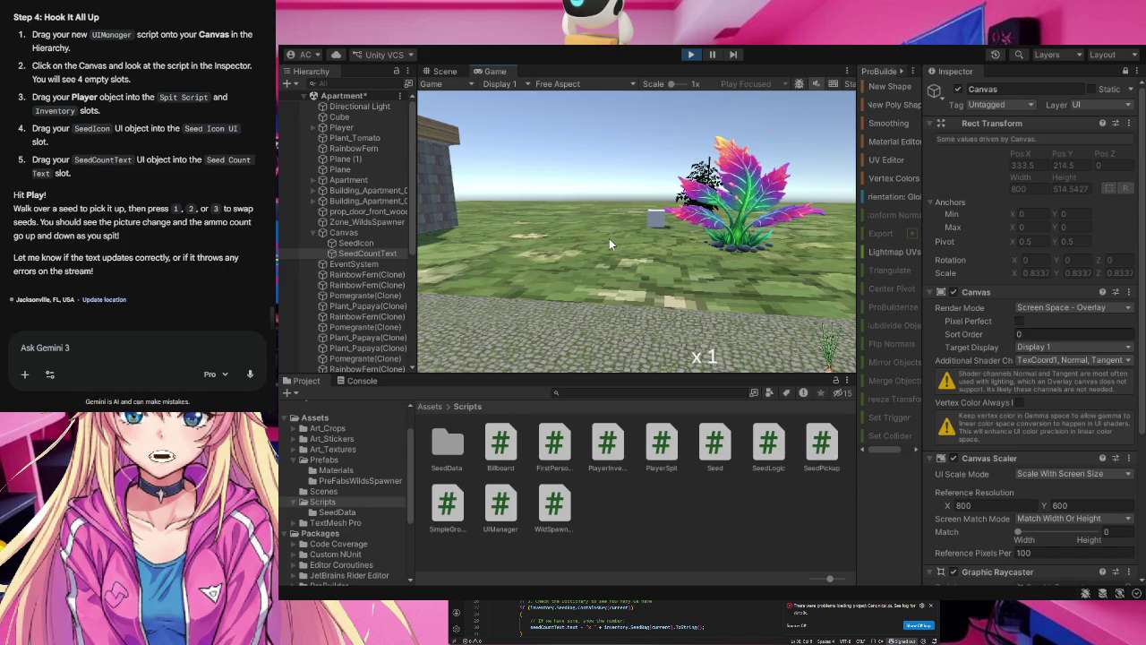
{"action": "left_click", "coordinate": [609, 238]}
- Plant the yellow flower seed, then switch to the tree seed and plant seeds sprouting onions near the house
{"action": "key", "text": "2"}
{"action": "left_click", "coordinate": [636, 231]}
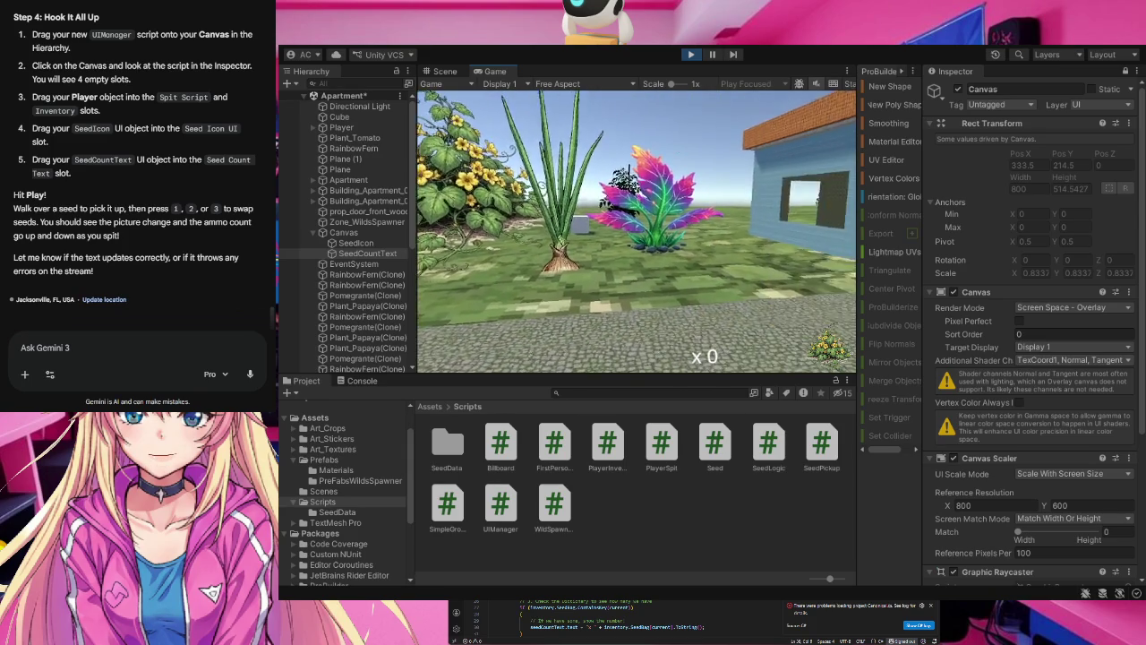
{"action": "key", "text": "3"}
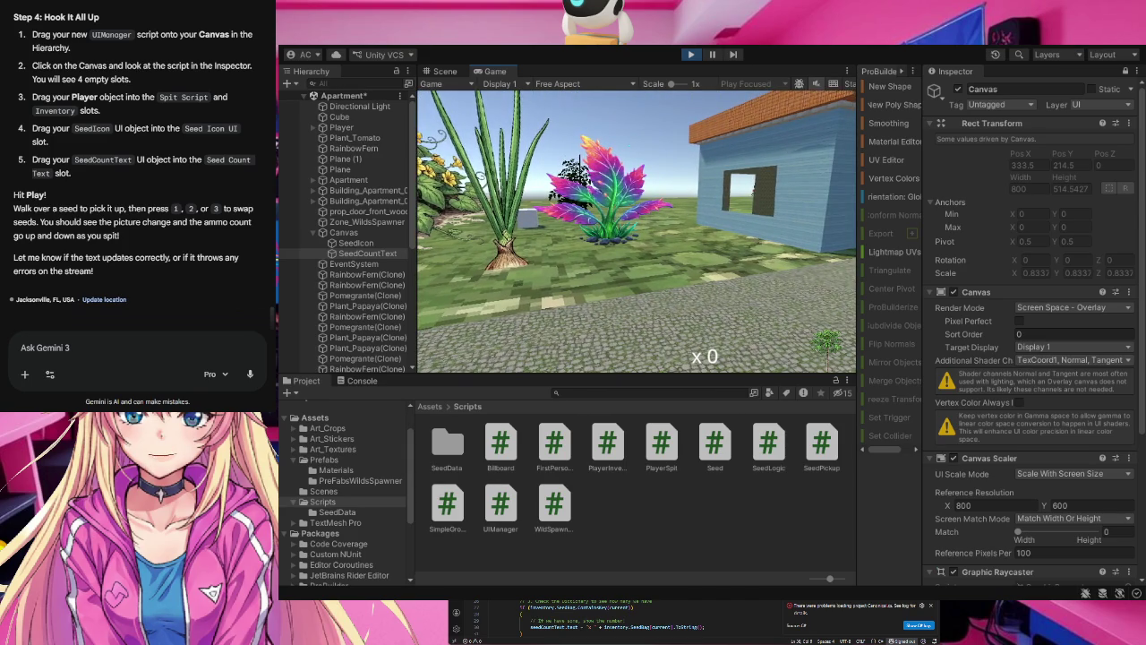
{"action": "left_click", "coordinate": [636, 231]}
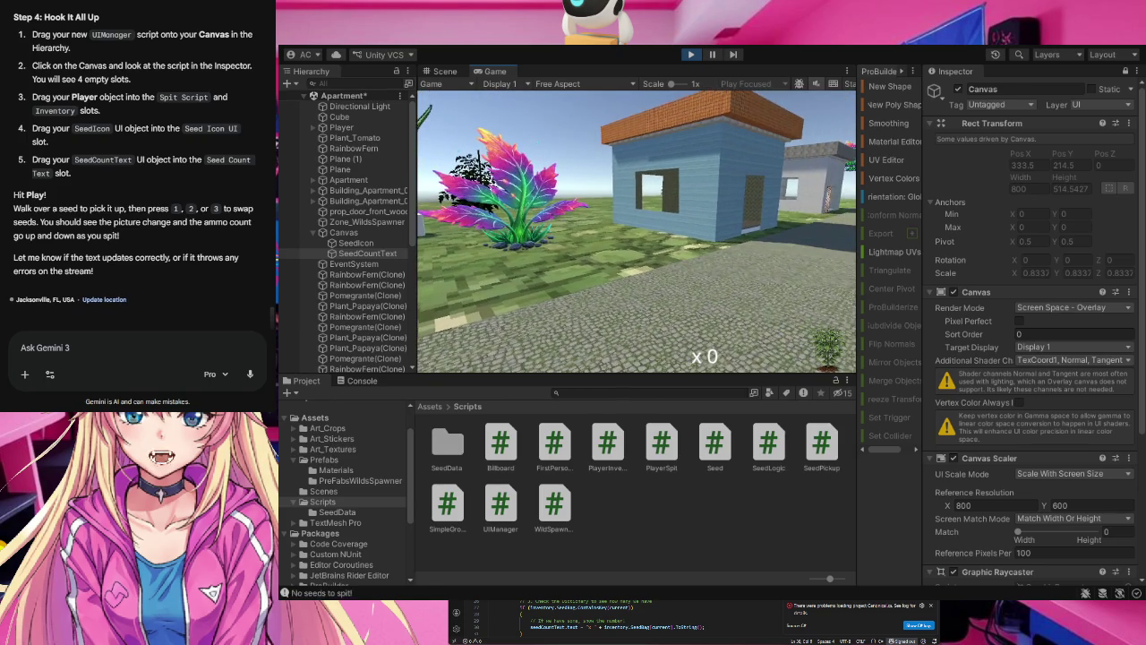
{"action": "left_click", "coordinate": [636, 231]}
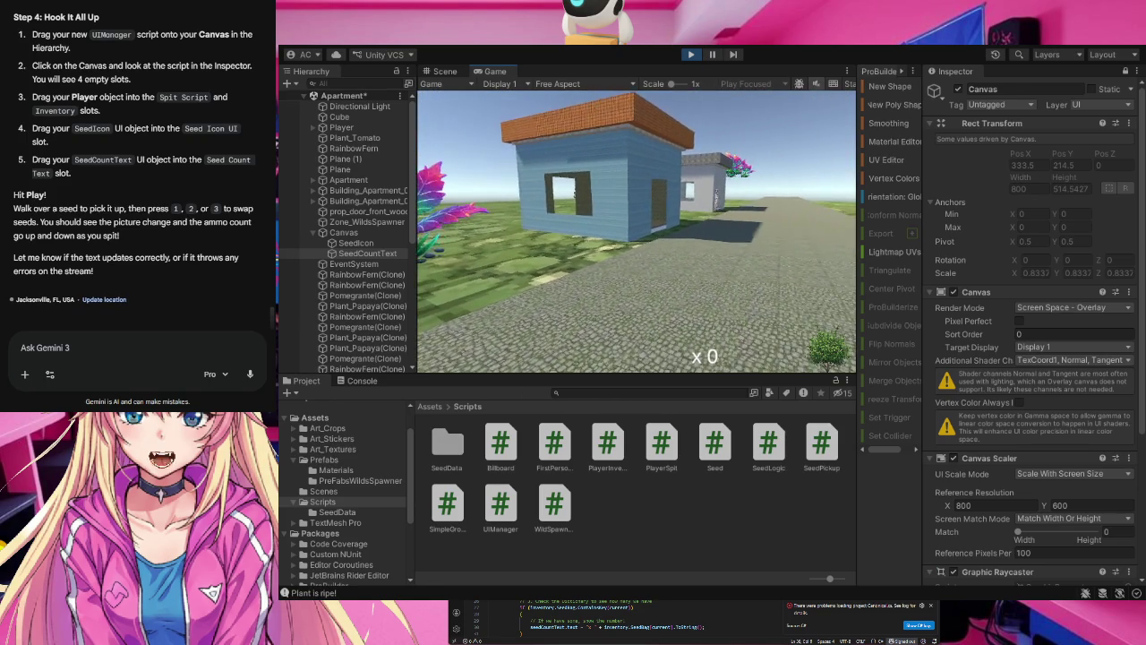
{"action": "left_click", "coordinate": [636, 231]}
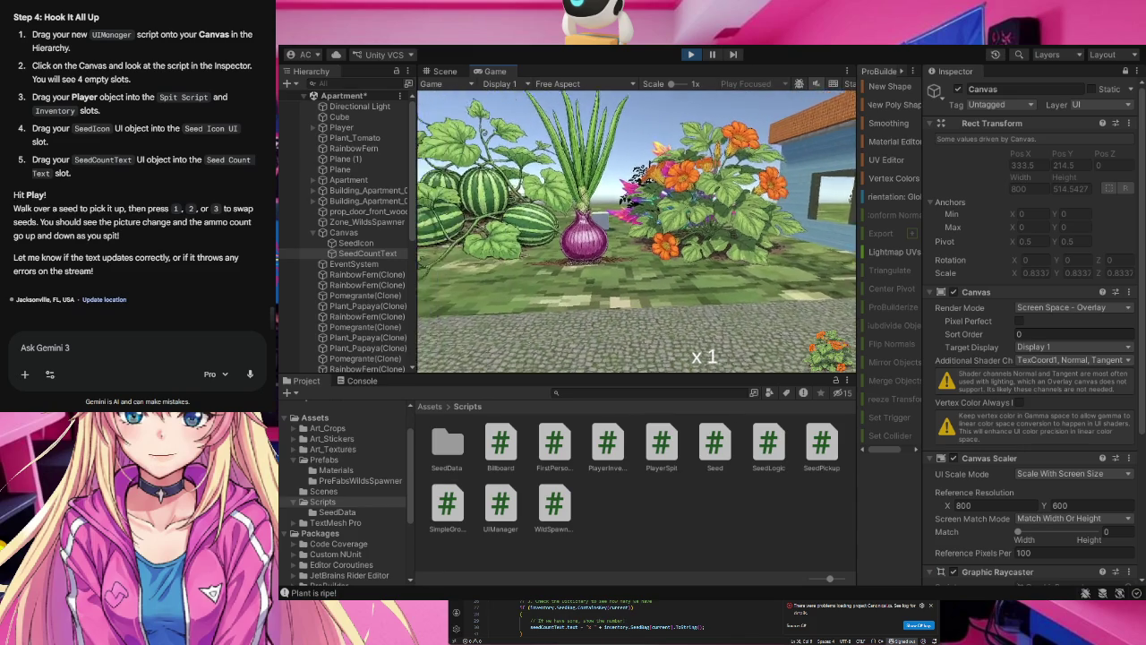
- Plant the remaining seeds by the watermelons, walk to the grown plants, and stop Play mode
{"action": "left_click", "coordinate": [635, 231]}
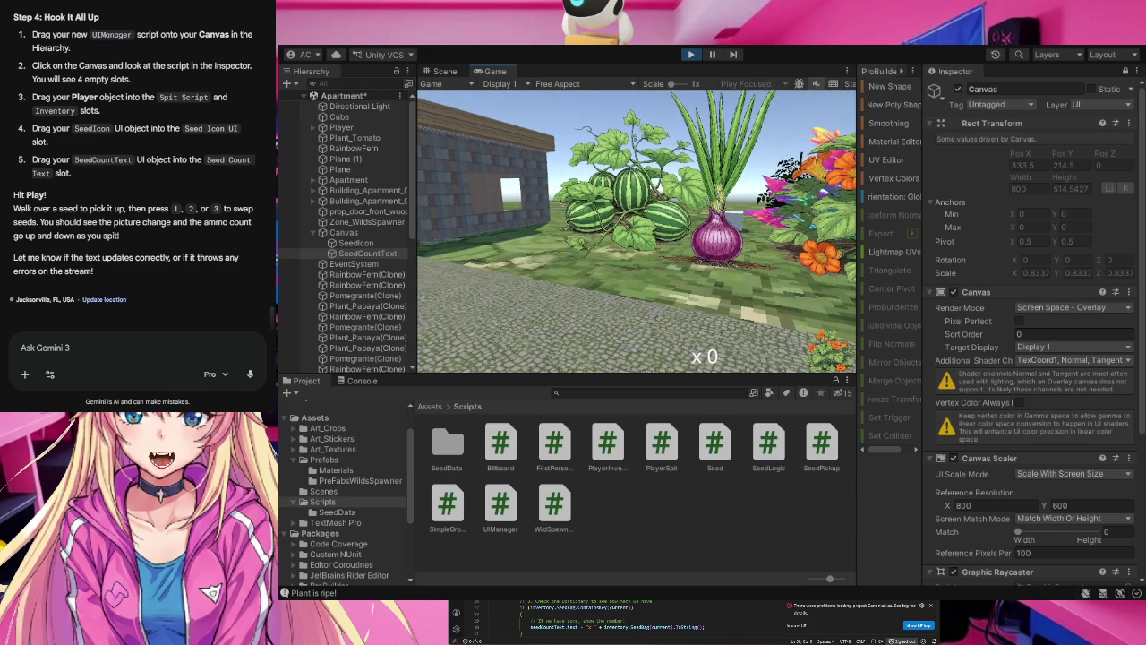
{"action": "left_click", "coordinate": [636, 231]}
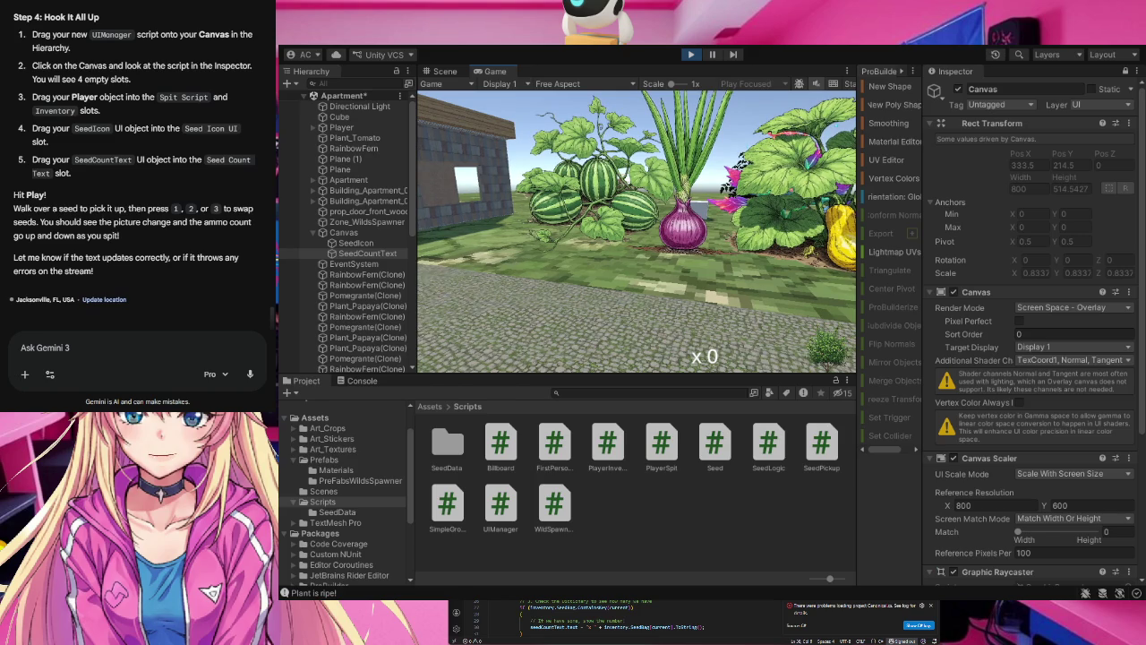
{"action": "key", "text": "w"}
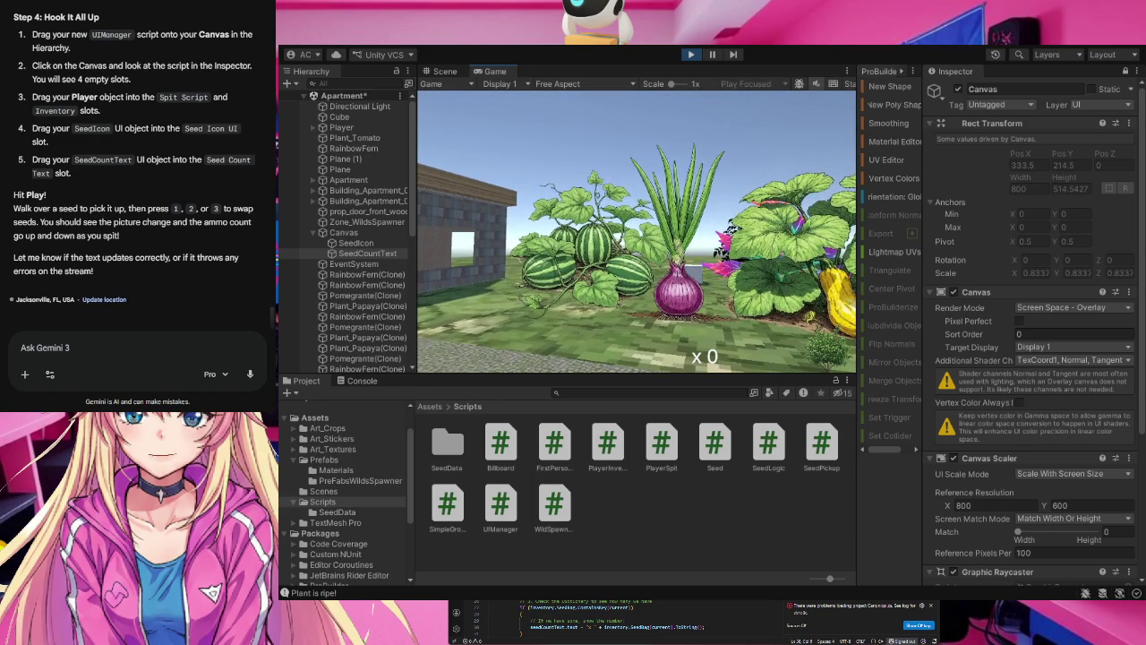
{"action": "left_click", "coordinate": [690, 54]}
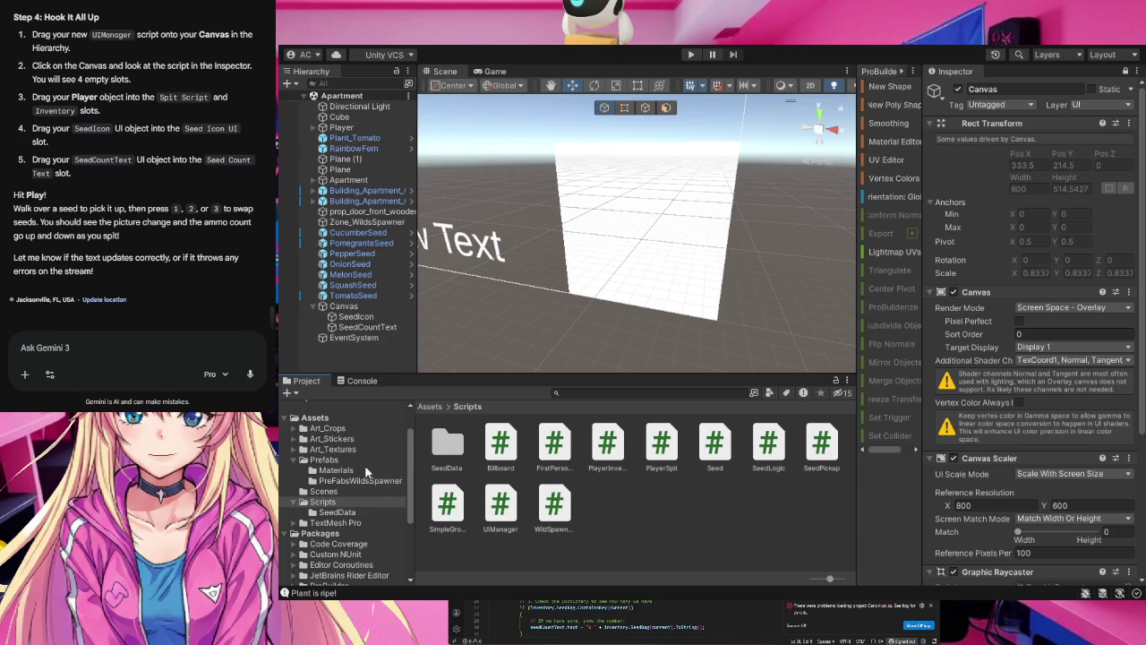
- Scroll the Gemini chat and highlight the Option B paragraph
{"action": "scroll", "coordinate": [135, 170], "scroll_direction": "up", "scroll_amount": 20}
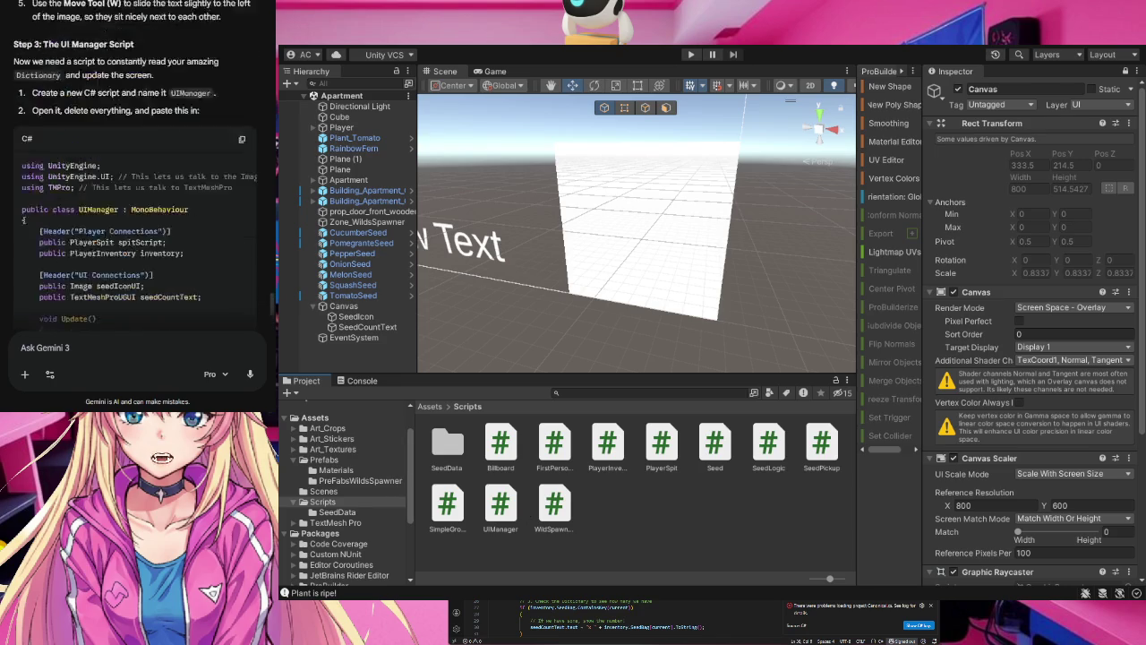
{"action": "scroll", "coordinate": [136, 170], "scroll_direction": "up", "scroll_amount": 15}
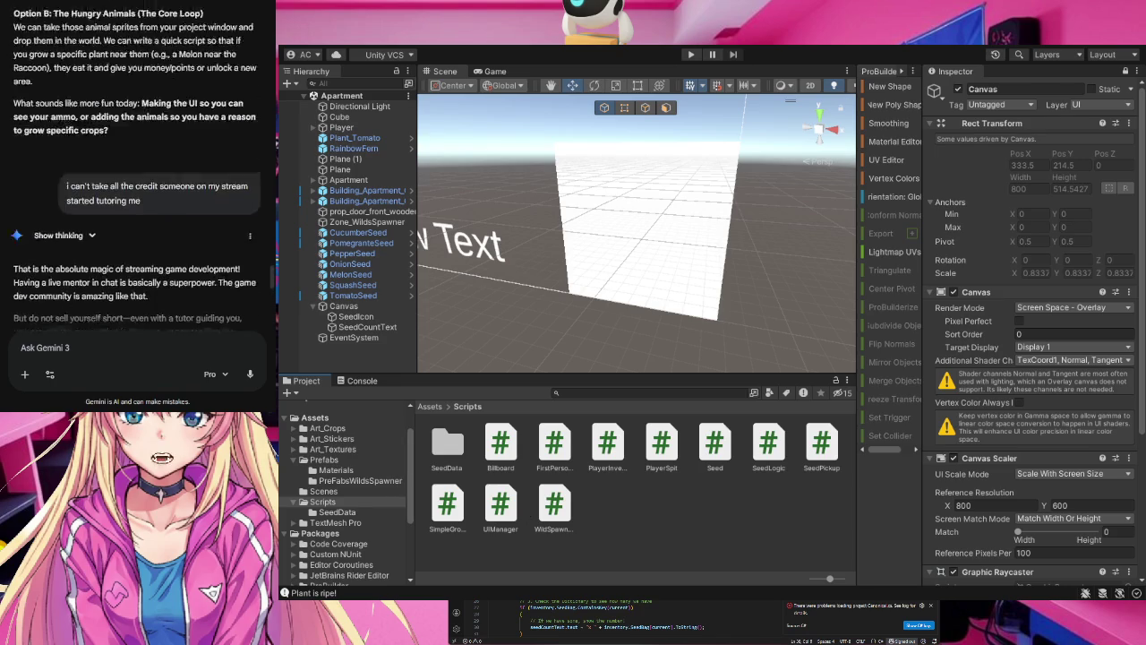
{"action": "scroll", "coordinate": [135, 170], "scroll_direction": "down", "scroll_amount": 5}
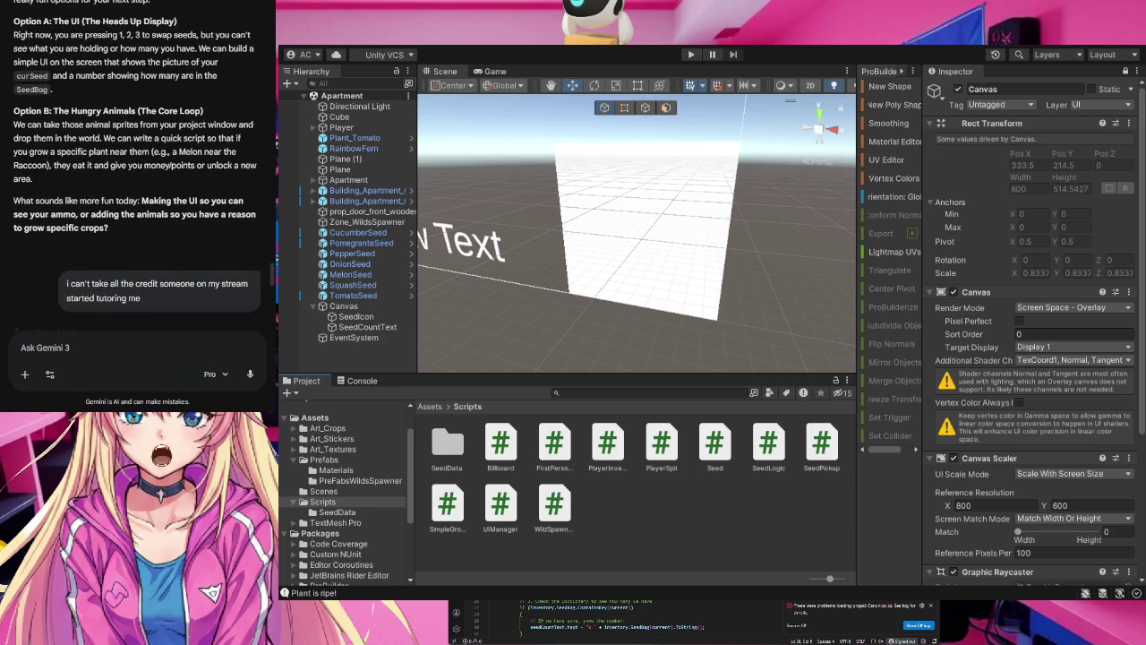
{"action": "left_click_drag", "start_coordinate": [13, 111], "coordinate": [107, 182]}
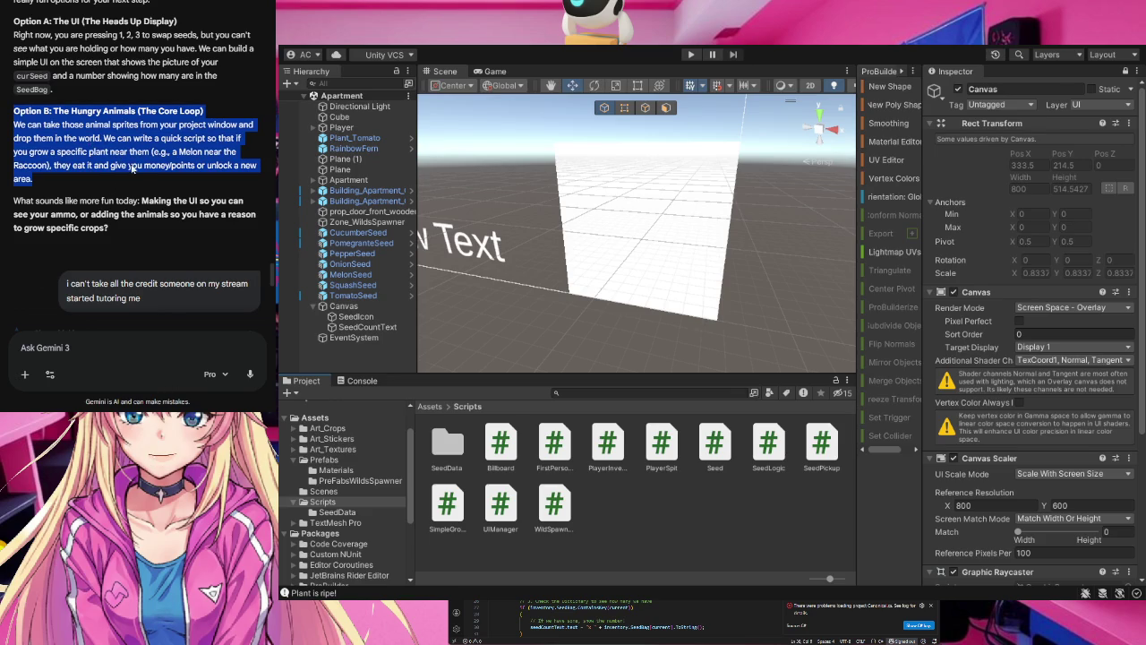
- Send the assistant the message 'ok let's start this part' to begin Option B
{"action": "left_click", "coordinate": [137, 341]}
{"action": "type", "text": "ok let's star"}
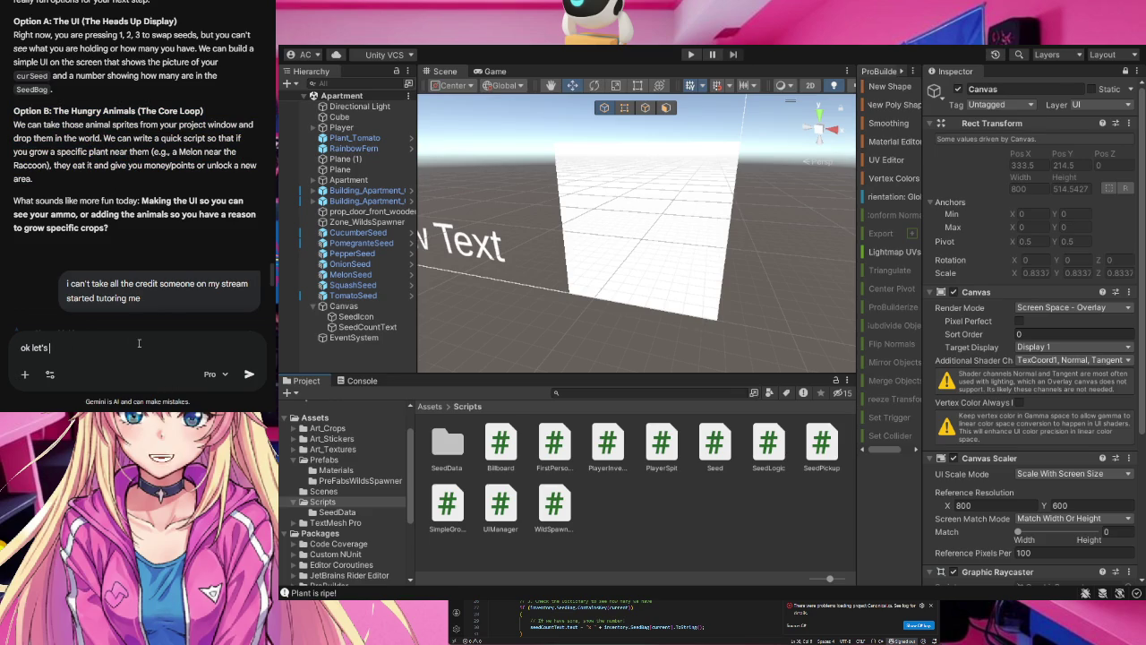
{"action": "type", "text": "t this part"}
{"action": "key", "text": "Return"}
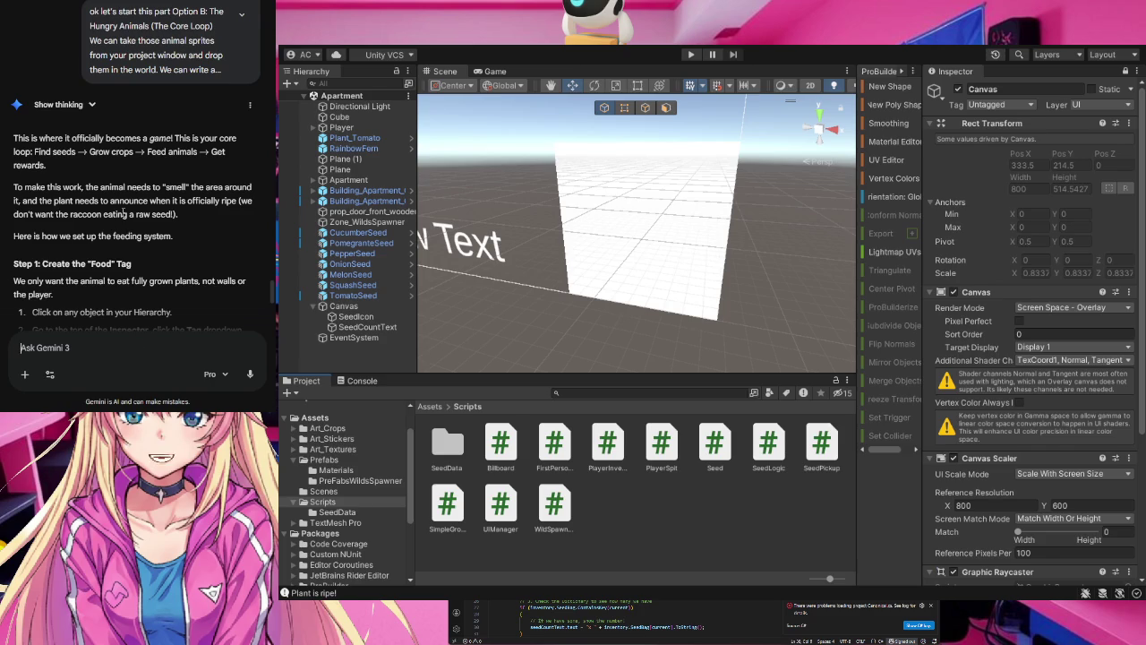
{"action": "scroll", "coordinate": [116, 218], "scroll_direction": "down", "scroll_amount": 2}
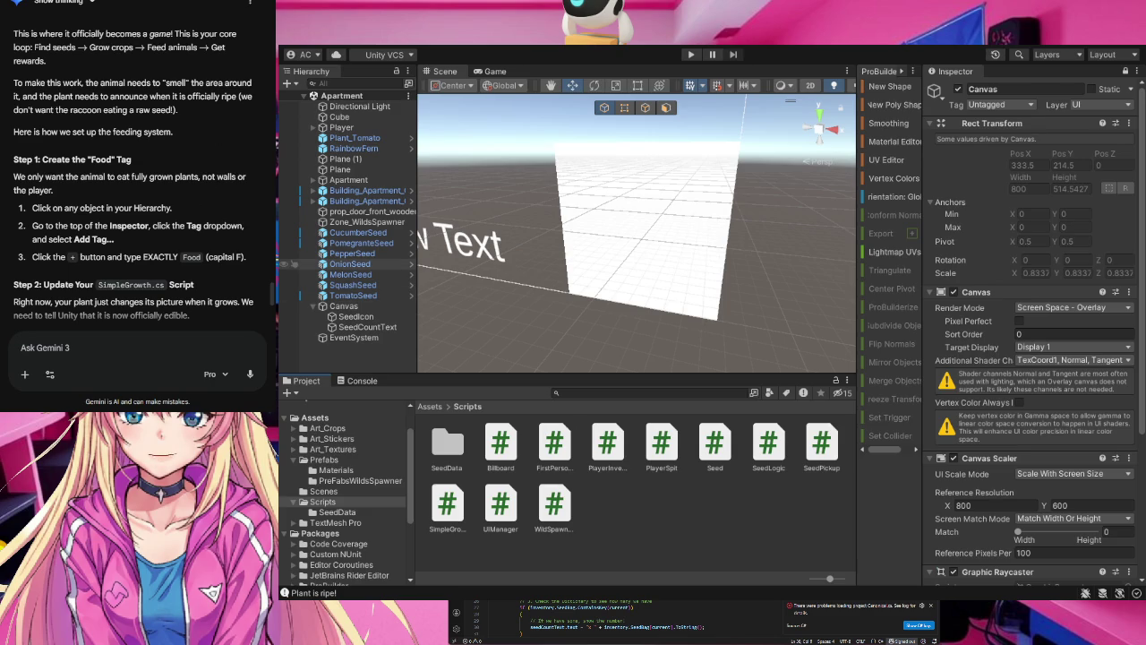
{"action": "left_click", "coordinate": [349, 264]}
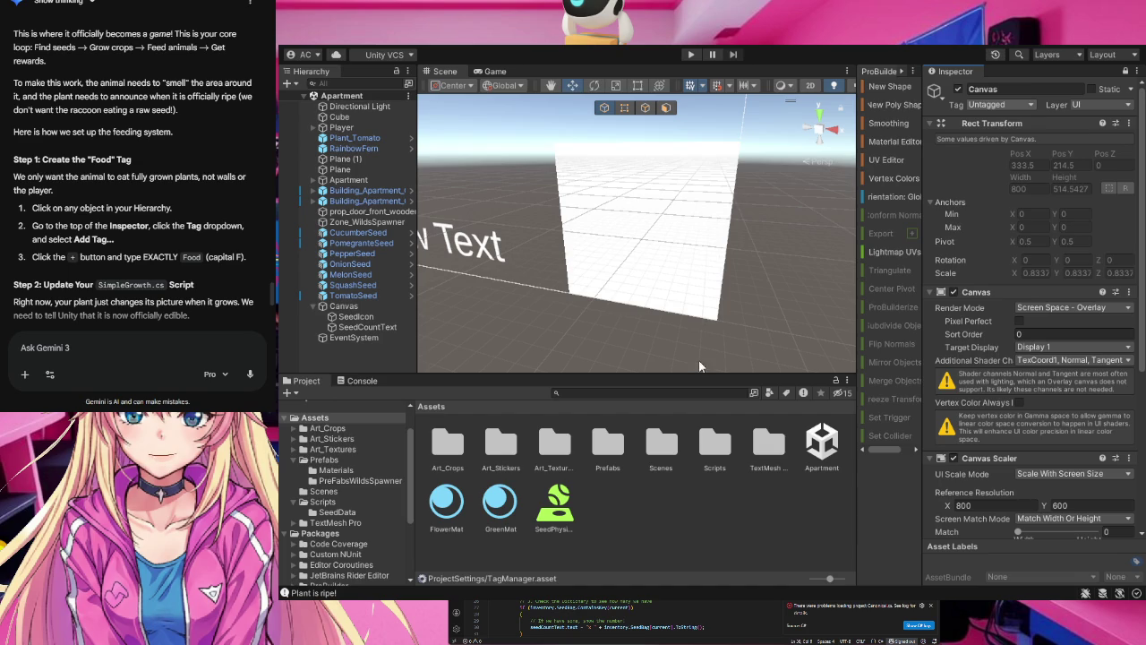
{"action": "left_click", "coordinate": [346, 265]}
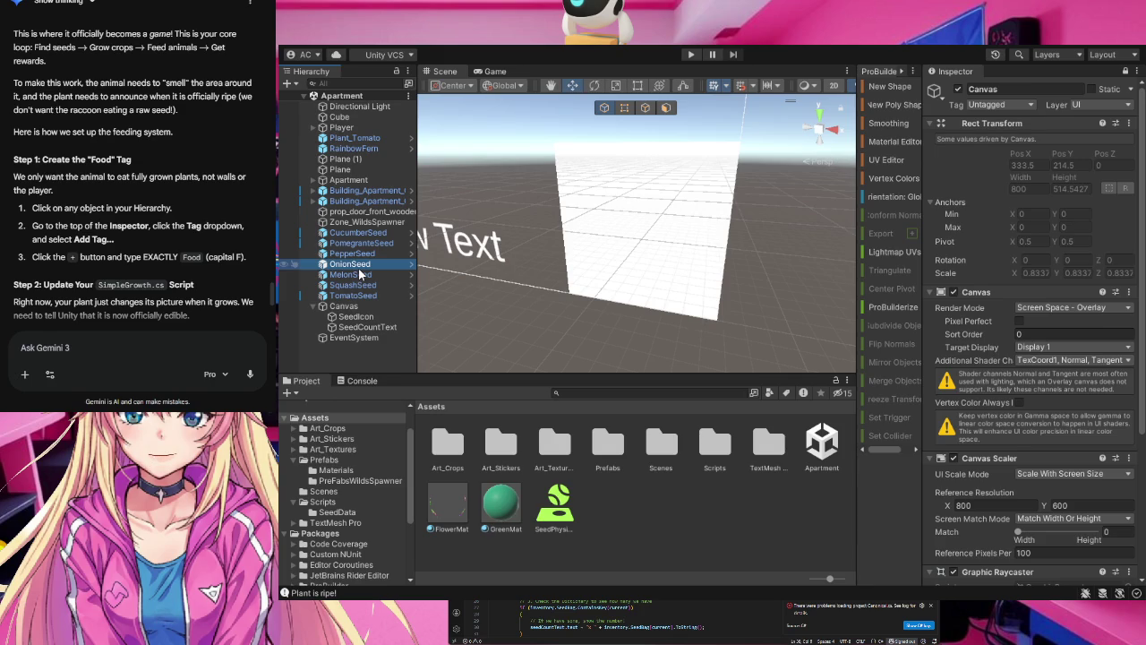
- Unlock the Inspector, check OnionSeed's components, then select Plane to reach its Tag settings
{"action": "left_click", "coordinate": [359, 173]}
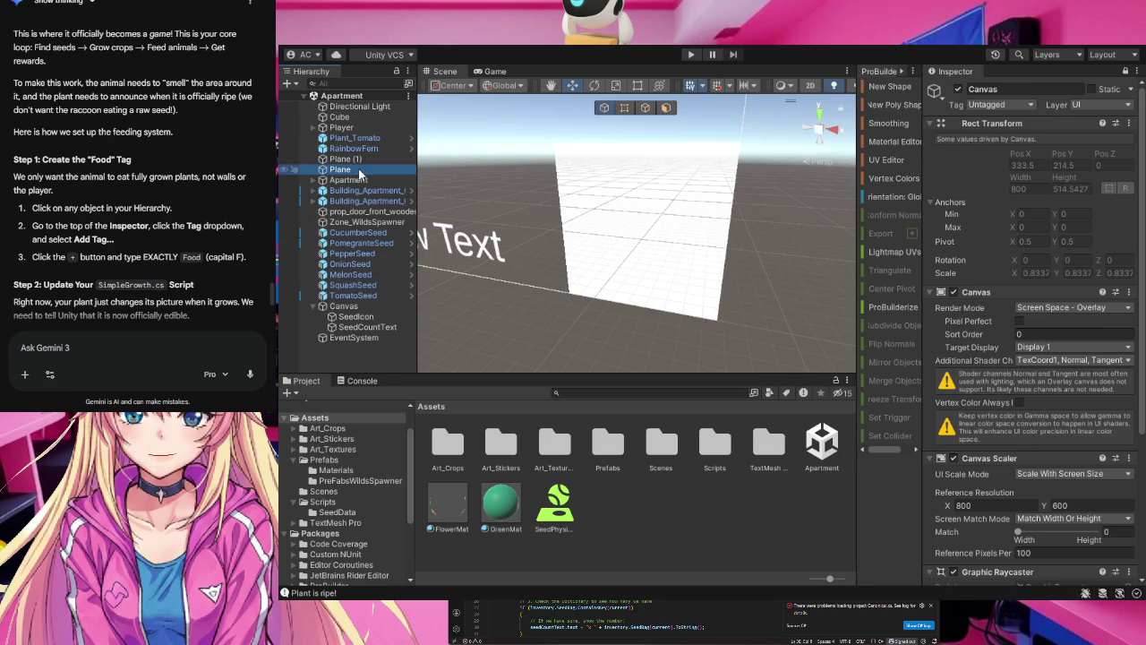
{"action": "left_click", "coordinate": [1127, 71]}
{"action": "left_click", "coordinate": [345, 265]}
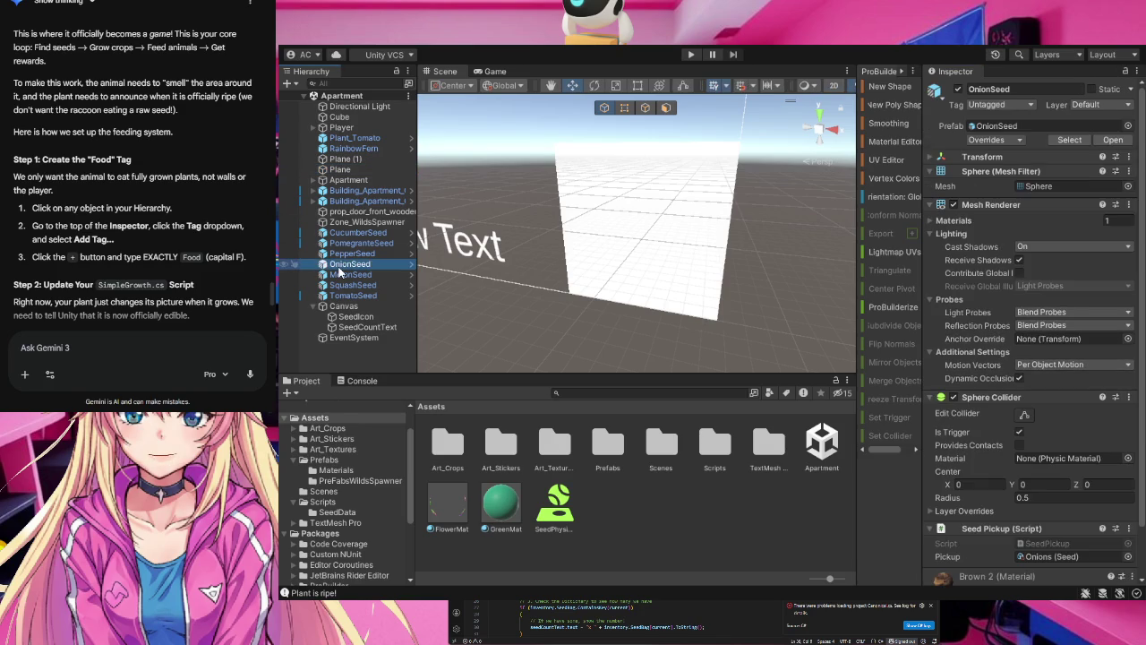
{"action": "left_click", "coordinate": [345, 170]}
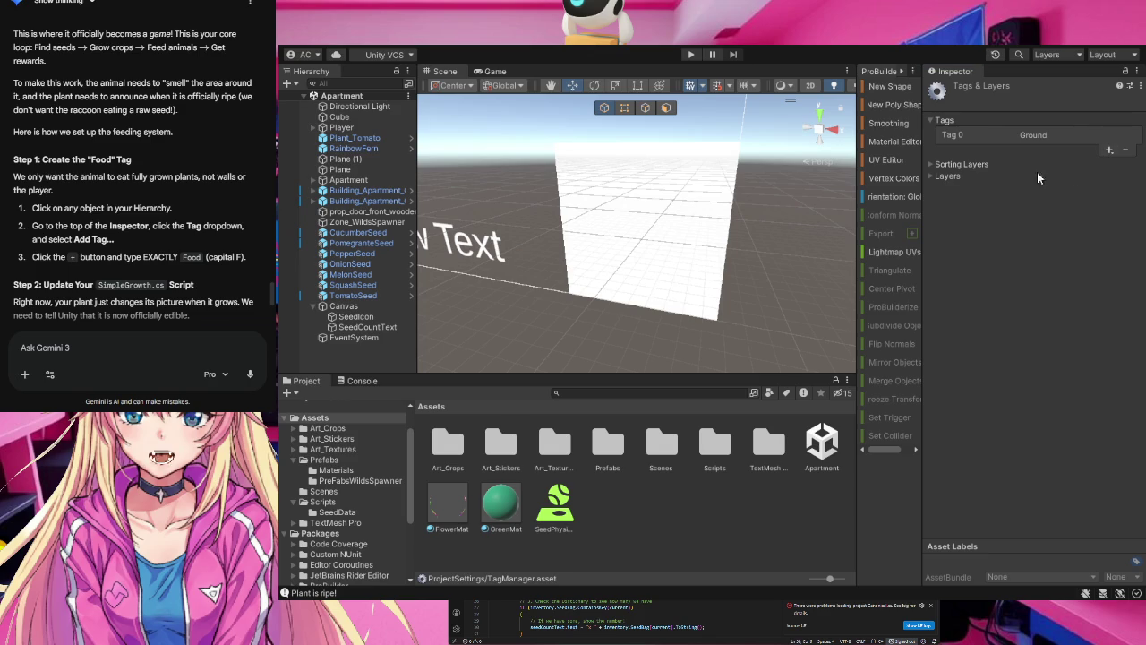
- Save the new Food tag in Tags & Layers and scroll down the list
{"action": "left_click", "coordinate": [985, 174]}
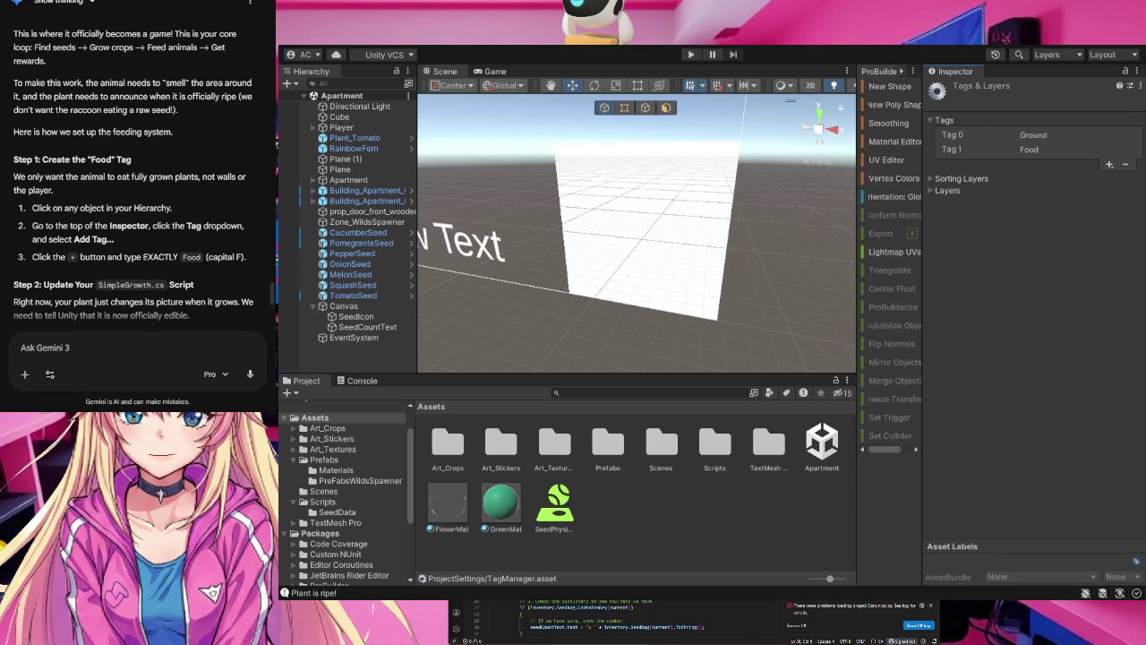
{"action": "scroll", "coordinate": [134, 197], "scroll_direction": "down", "scroll_amount": 2}
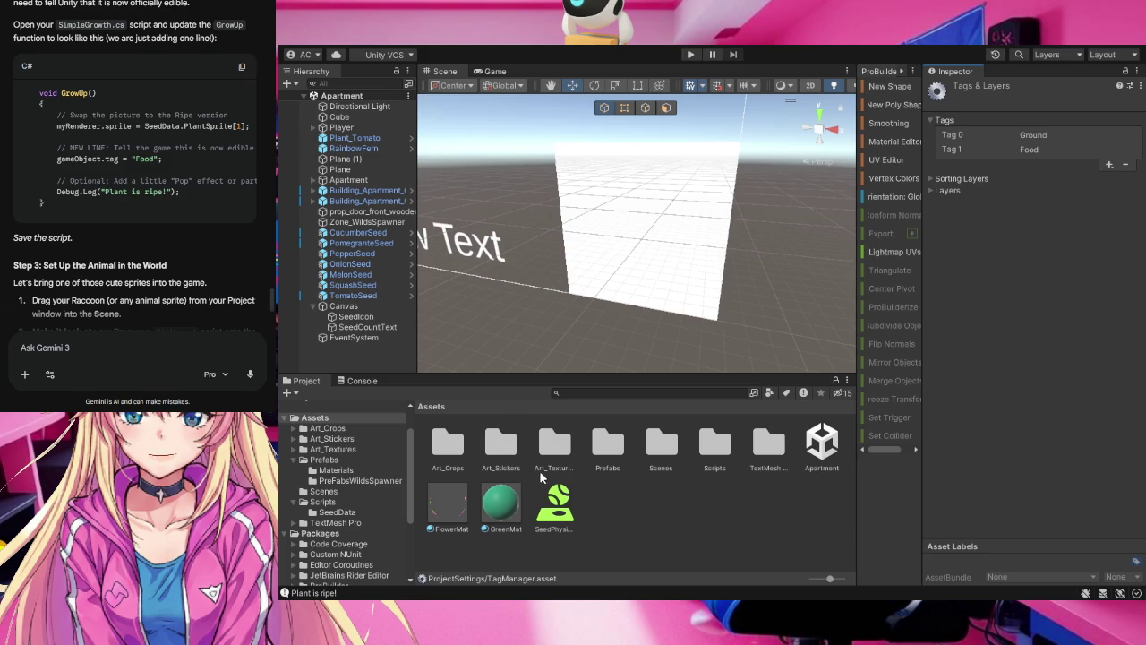
- Open Assets > Scripts and select the SimpleGrowth script
{"action": "left_click", "coordinate": [307, 503]}
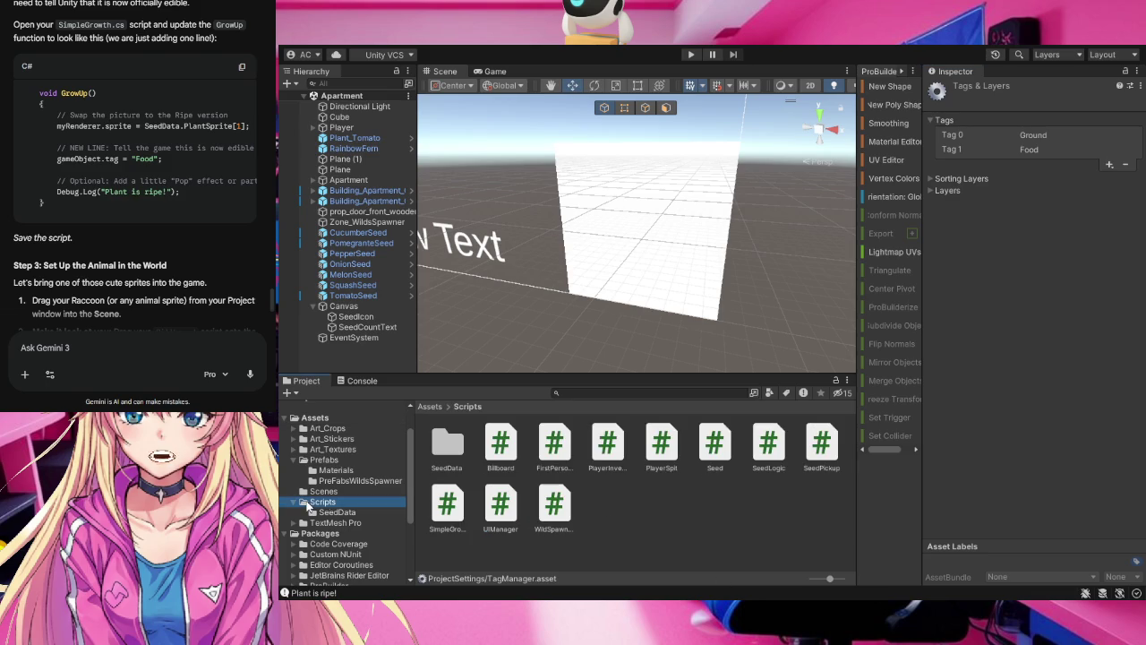
{"action": "left_click", "coordinate": [452, 512]}
{"action": "key", "text": "ctrl+a"}
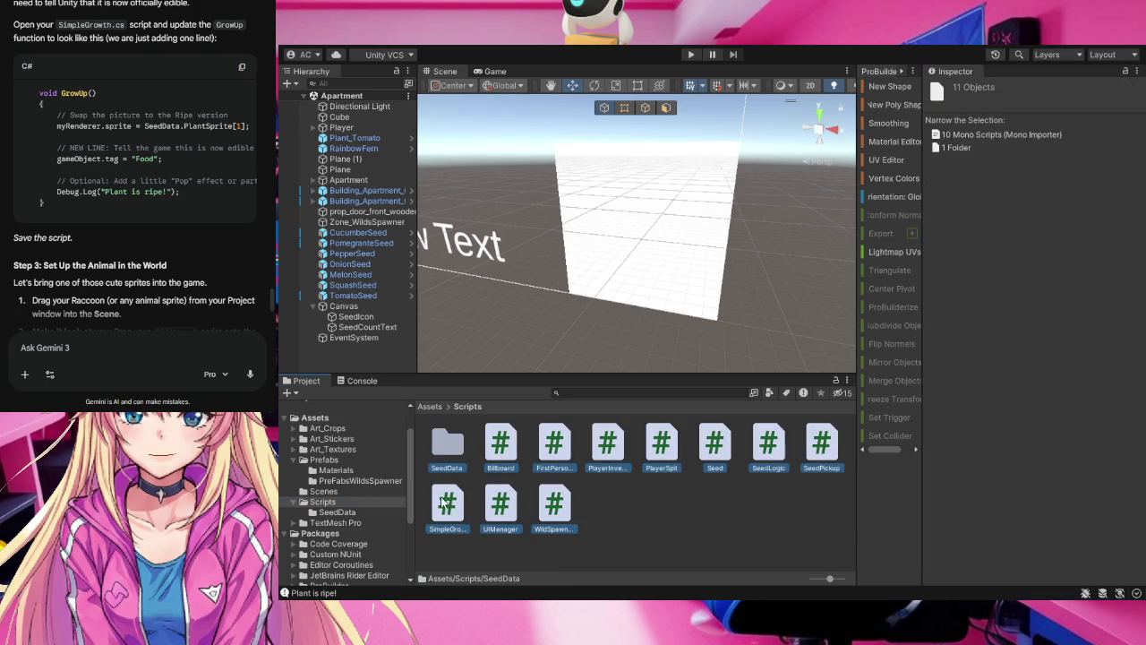
- Select and copy the two gameObject.tag lines that set the Food tag in Gemini
{"action": "left_click", "coordinate": [444, 441], "text": "ctrl"}
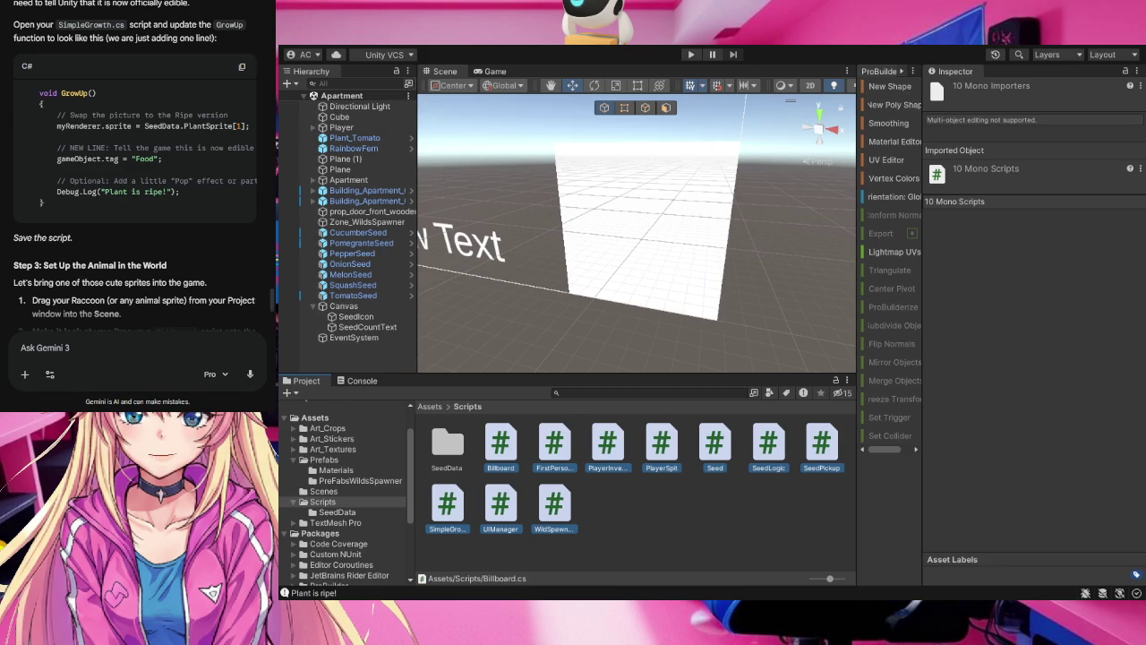
{"action": "left_click_drag", "start_coordinate": [57, 148], "coordinate": [163, 158]}
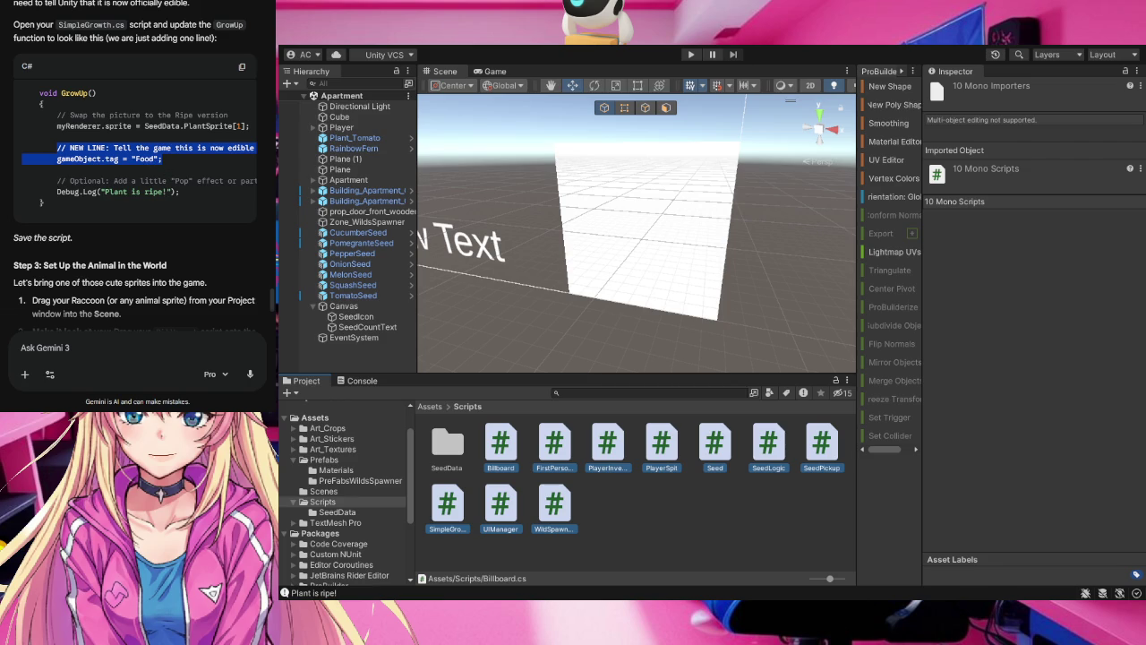
{"action": "key", "text": "alt+Tab"}
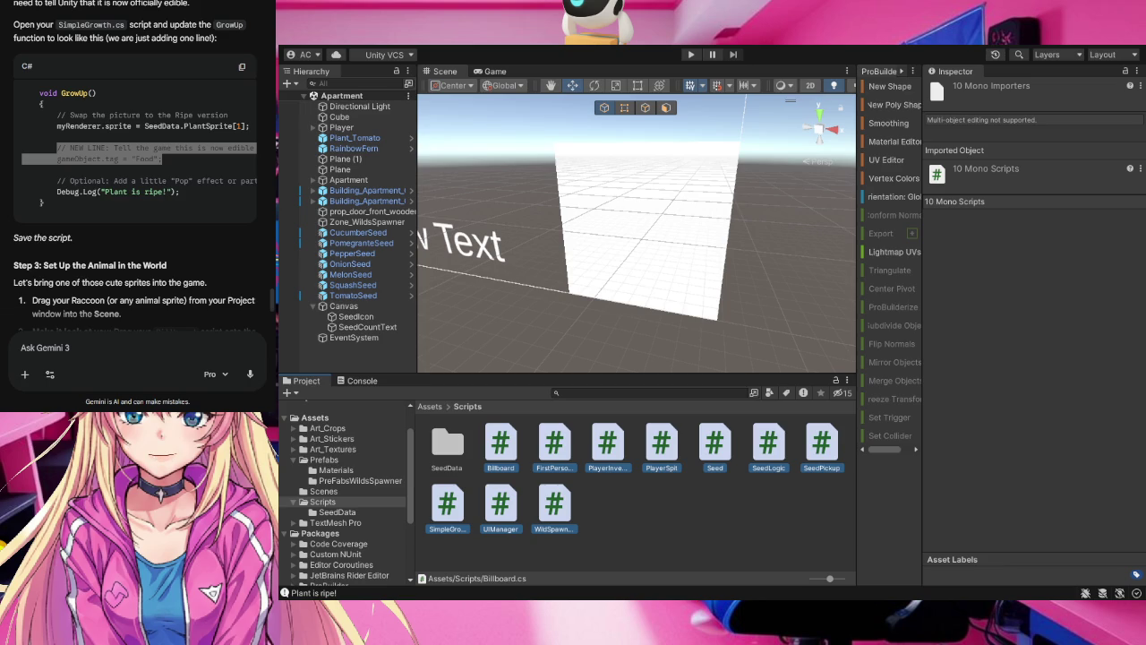
{"action": "scroll", "coordinate": [134, 179], "scroll_direction": "down", "scroll_amount": 3}
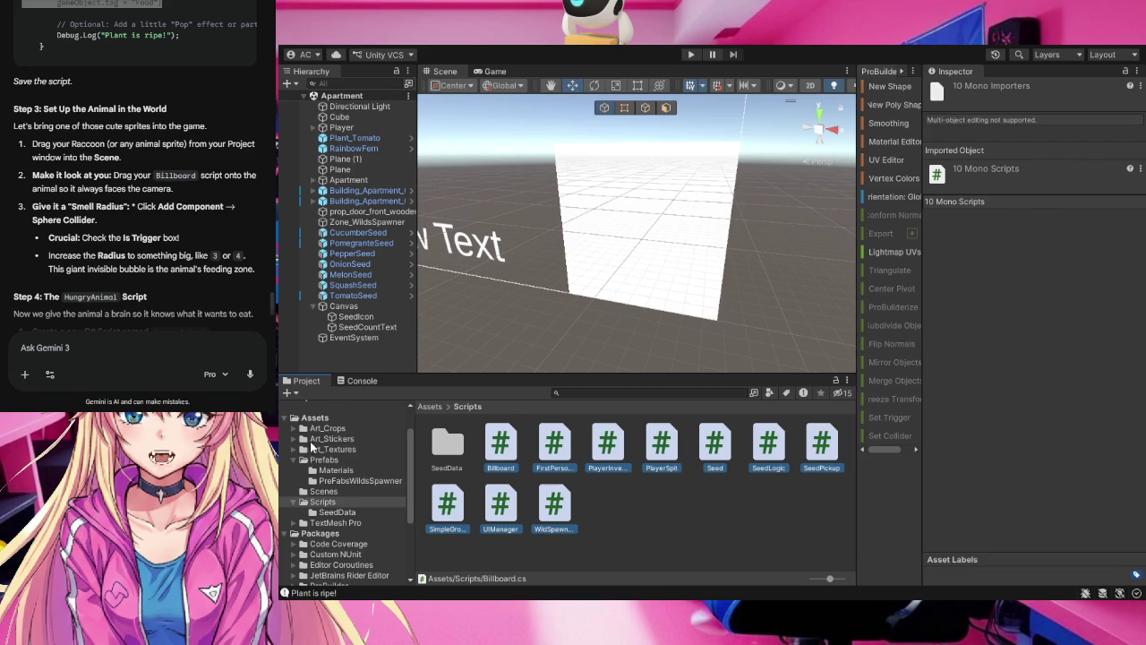
{"action": "left_click", "coordinate": [314, 428]}
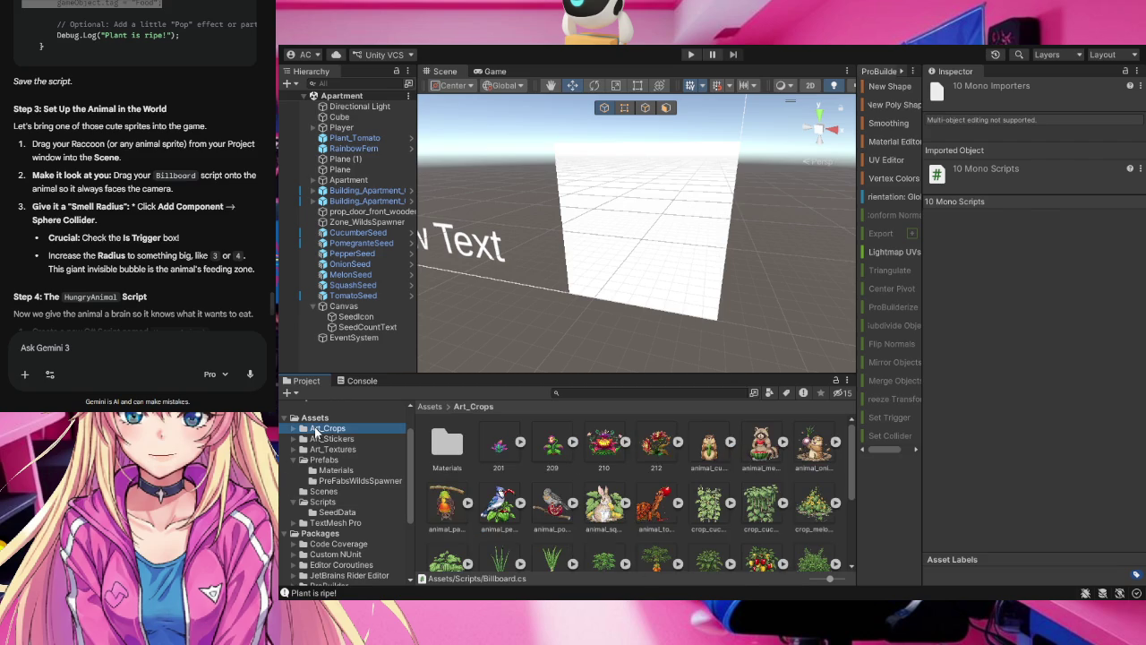
- Browse the Art_Crops sprites and frame the Player in the Scene view
{"action": "scroll", "coordinate": [675, 517], "scroll_direction": "down", "scroll_amount": 1}
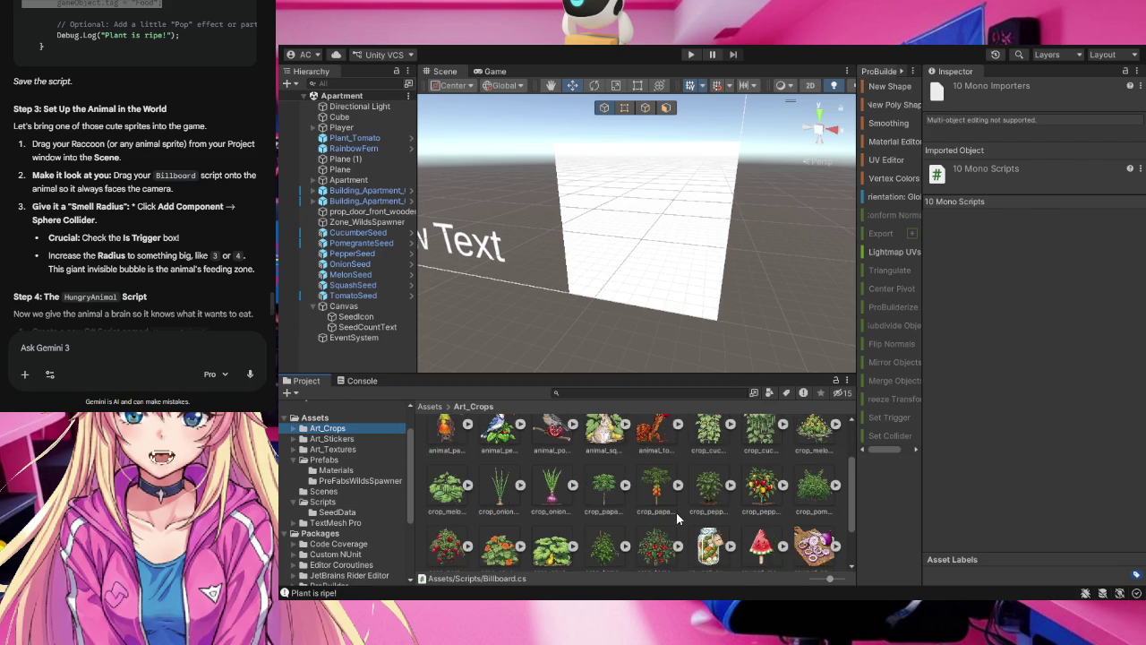
{"action": "scroll", "coordinate": [676, 518], "scroll_direction": "up", "scroll_amount": 2}
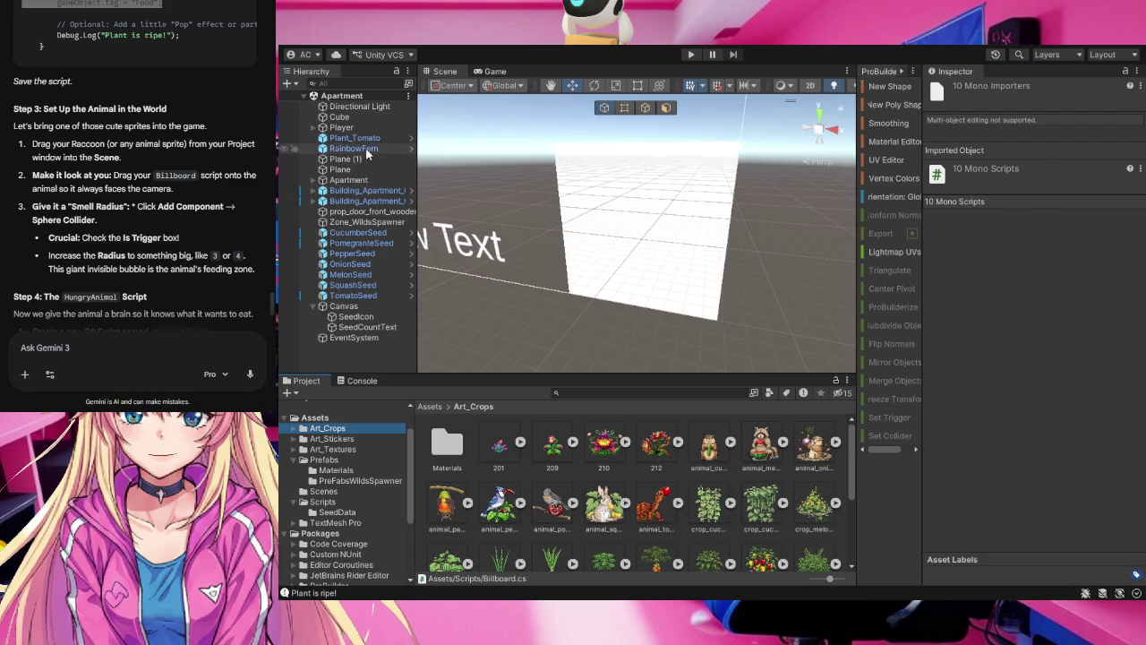
{"action": "double_click", "coordinate": [355, 126]}
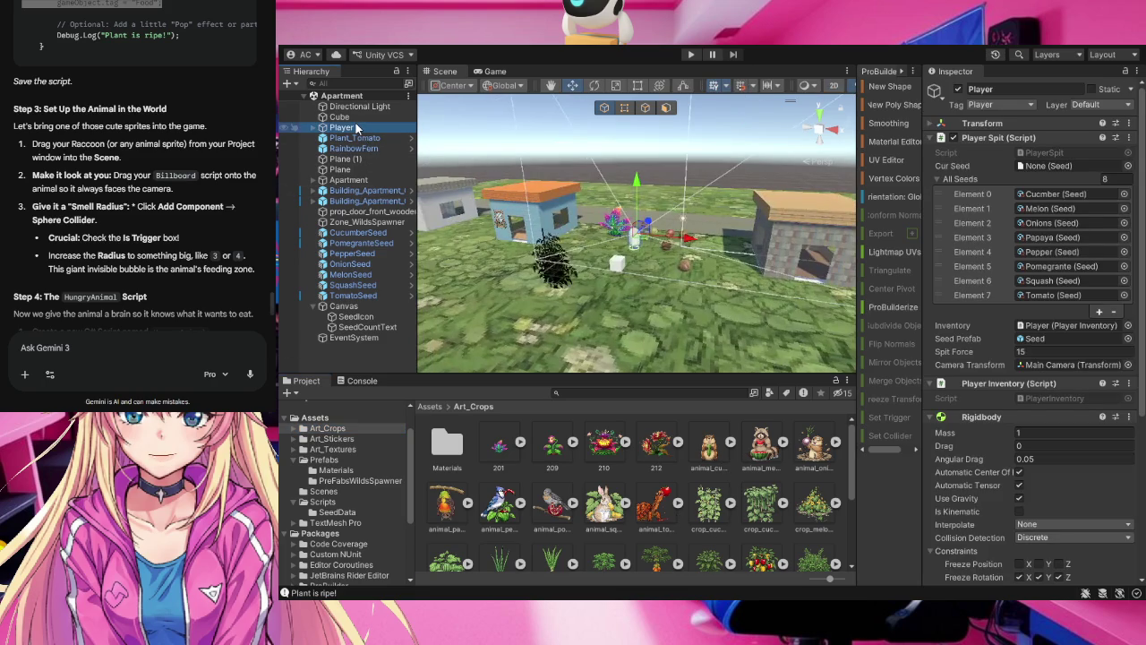
- Drag the animal_melon_raccoon sprite from Art_Crops onto the farm ground beside the Player
{"action": "left_click_drag", "start_coordinate": [700, 317], "coordinate": [424, 336]}
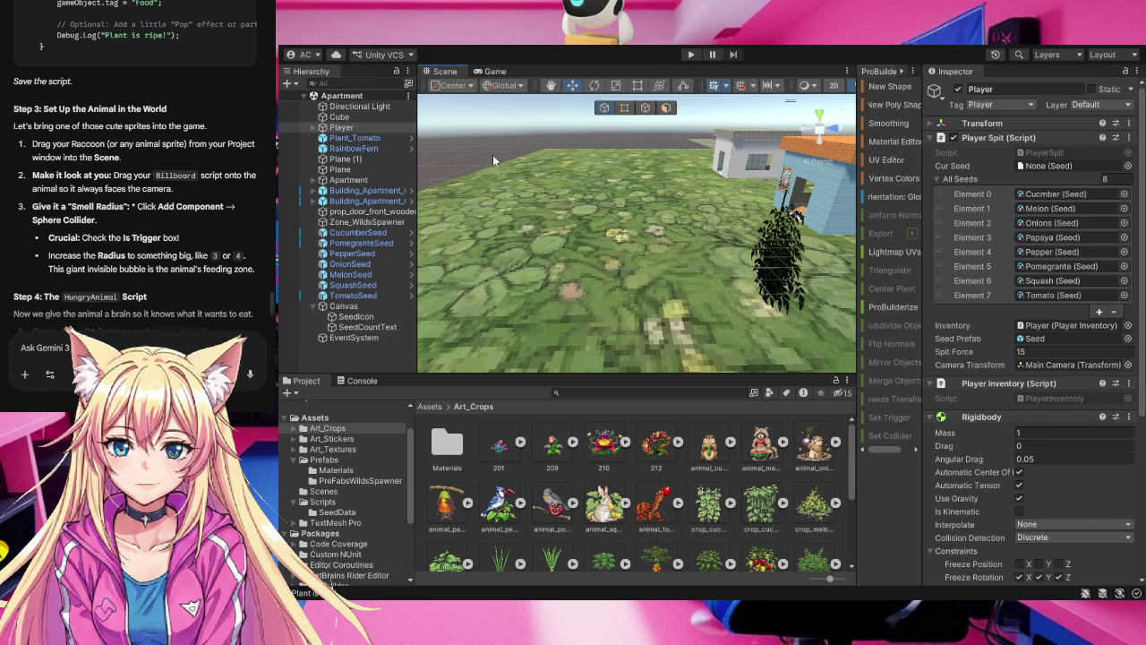
{"action": "left_click", "coordinate": [763, 450]}
{"action": "mouse_move", "coordinate": [764, 450]}
{"action": "left_mouse_down"}
{"action": "mouse_move", "coordinate": [690, 286]}
{"action": "mouse_move", "coordinate": [638, 235]}
{"action": "mouse_move", "coordinate": [643, 197]}
{"action": "mouse_move", "coordinate": [723, 386]}
{"action": "mouse_move", "coordinate": [766, 455]}
{"action": "mouse_move", "coordinate": [780, 448]}
{"action": "mouse_move", "coordinate": [608, 259]}
{"action": "mouse_move", "coordinate": [636, 268]}
{"action": "mouse_move", "coordinate": [614, 264]}
{"action": "left_mouse_up"}
{"action": "left_click", "coordinate": [780, 448]}
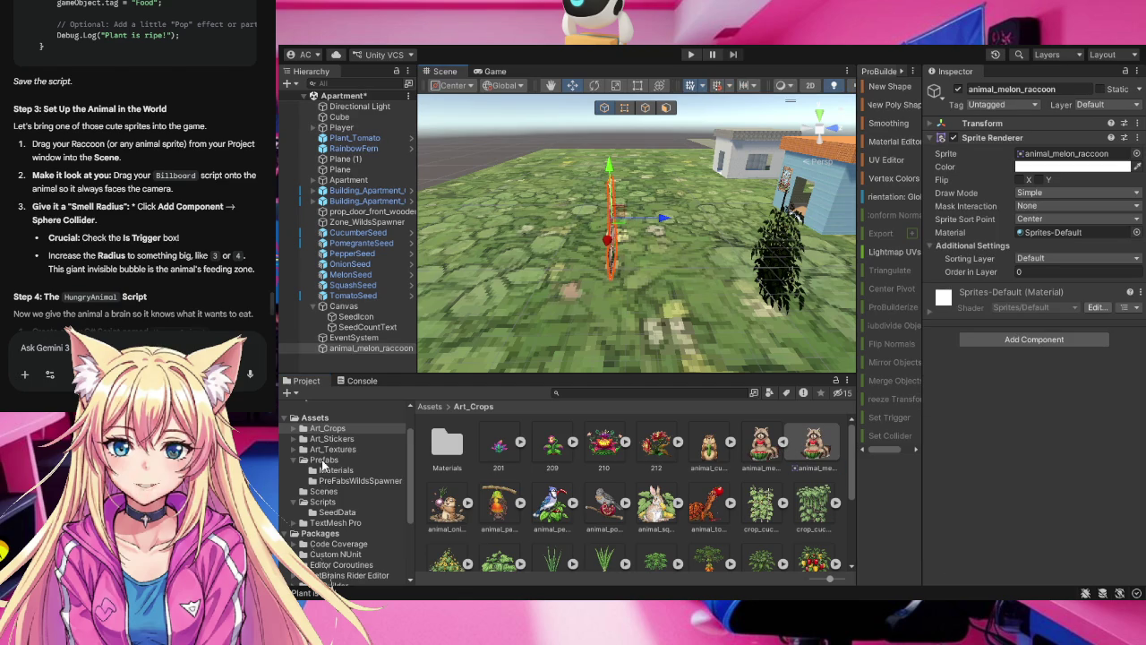
{"action": "left_click", "coordinate": [327, 502]}
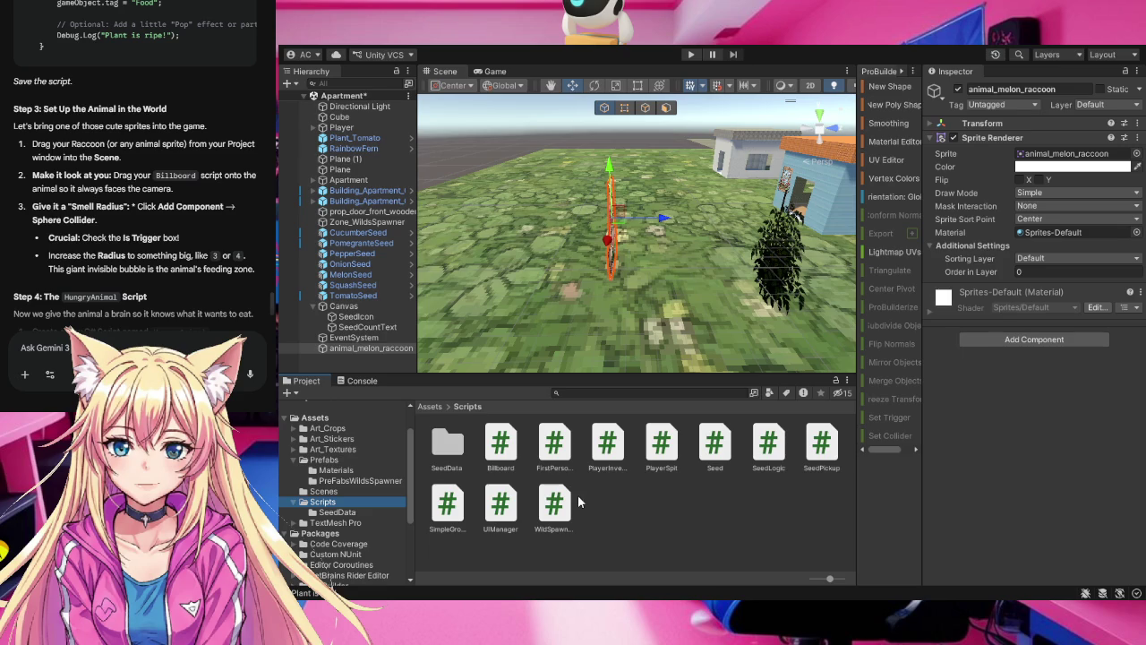
- Attach the Billboard script from Assets/Scripts to animal_melon_raccoon in the Hierarchy
{"action": "left_click", "coordinate": [504, 446]}
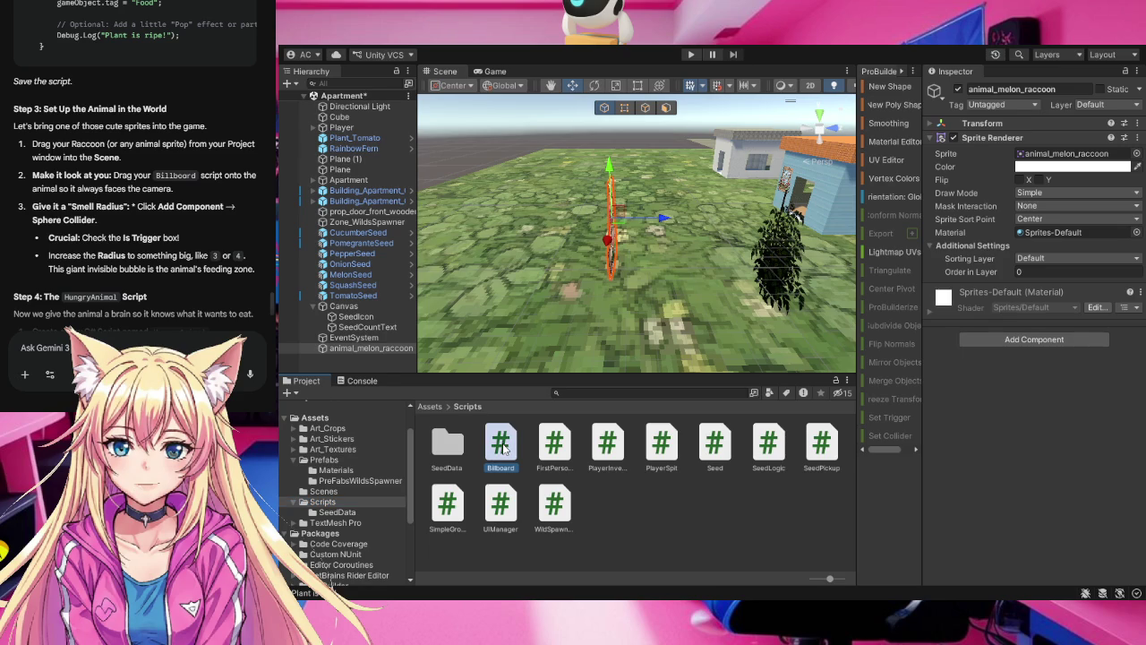
{"action": "left_click", "coordinate": [618, 240]}
{"action": "left_click", "coordinate": [613, 242]}
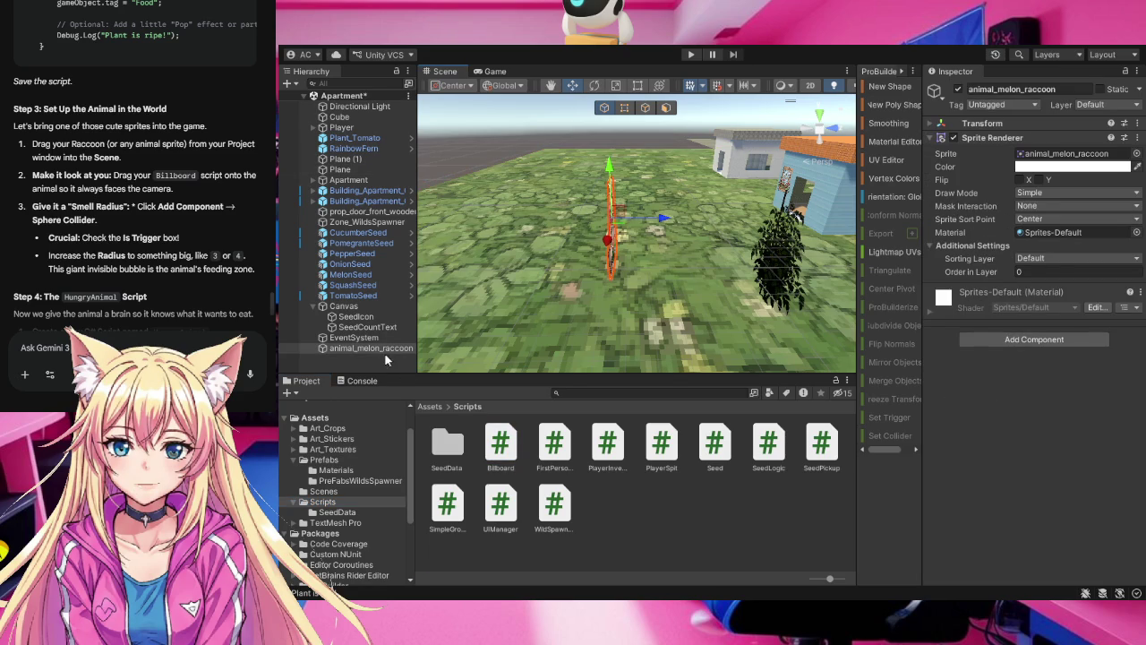
{"action": "mouse_move", "coordinate": [500, 448]}
{"action": "left_mouse_down"}
{"action": "mouse_move", "coordinate": [376, 349]}
{"action": "mouse_move", "coordinate": [403, 354]}
{"action": "left_mouse_up"}
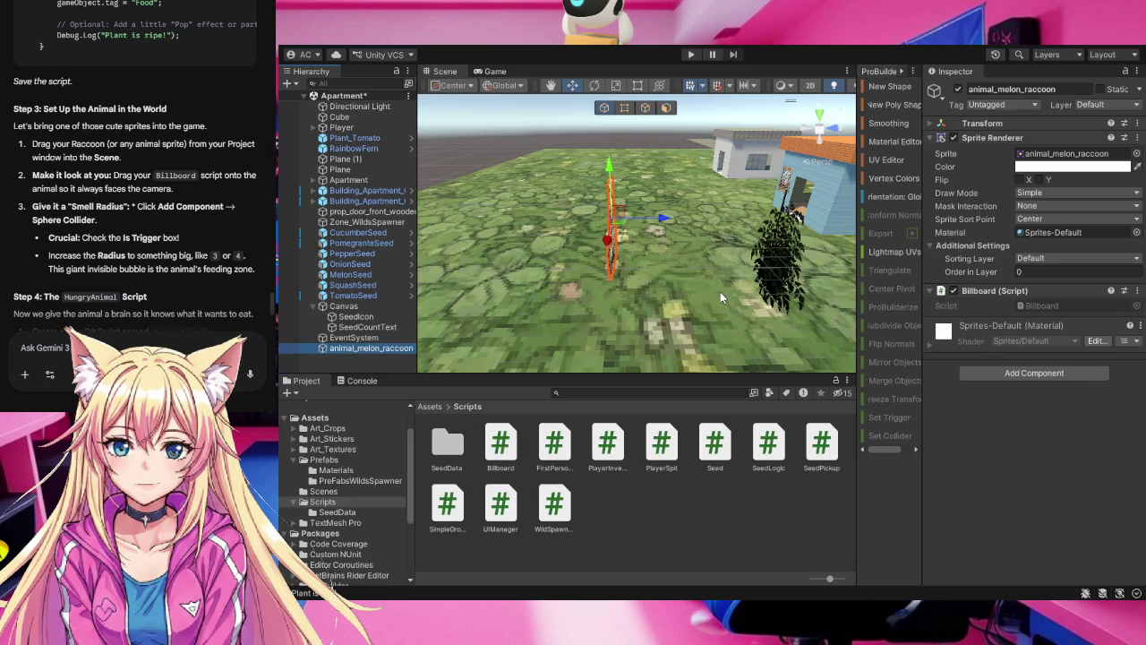
- Orbit and zoom the Scene view to bring the raccoon into view
{"action": "left_click_drag", "start_coordinate": [720, 291], "coordinate": [464, 306]}
{"action": "left_click_drag", "start_coordinate": [522, 282], "coordinate": [490, 270]}
{"action": "scroll", "coordinate": [490, 270], "scroll_direction": "down", "scroll_amount": 3}
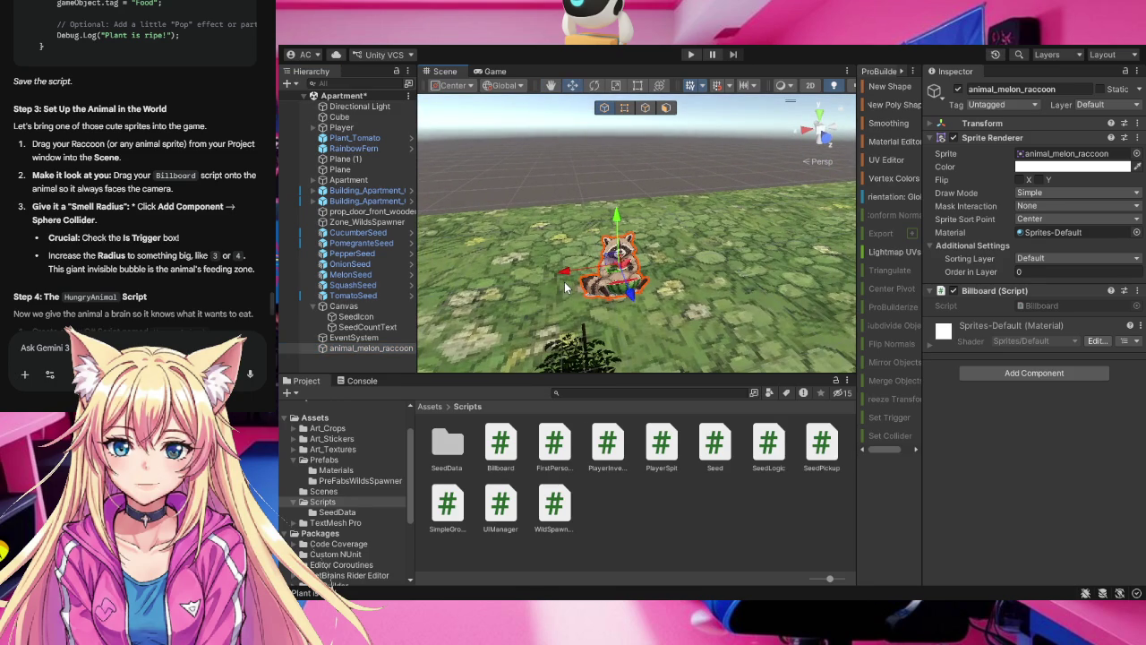
{"action": "scroll", "coordinate": [565, 287], "scroll_direction": "up", "scroll_amount": 3}
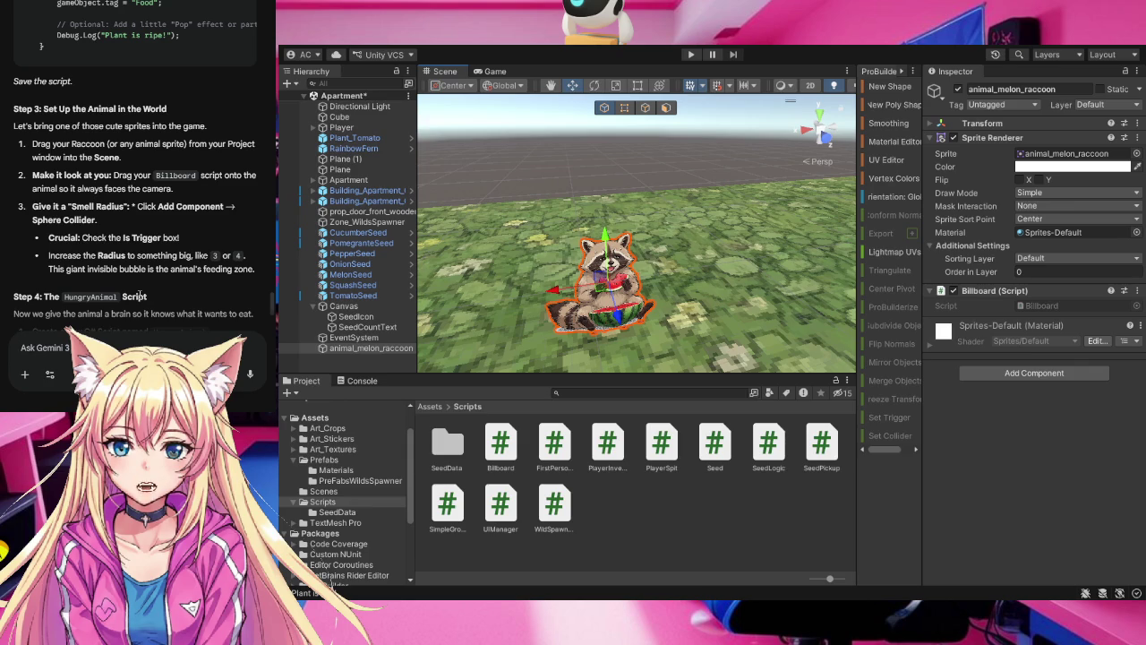
{"action": "scroll", "coordinate": [160, 279], "scroll_direction": "down", "scroll_amount": 1}
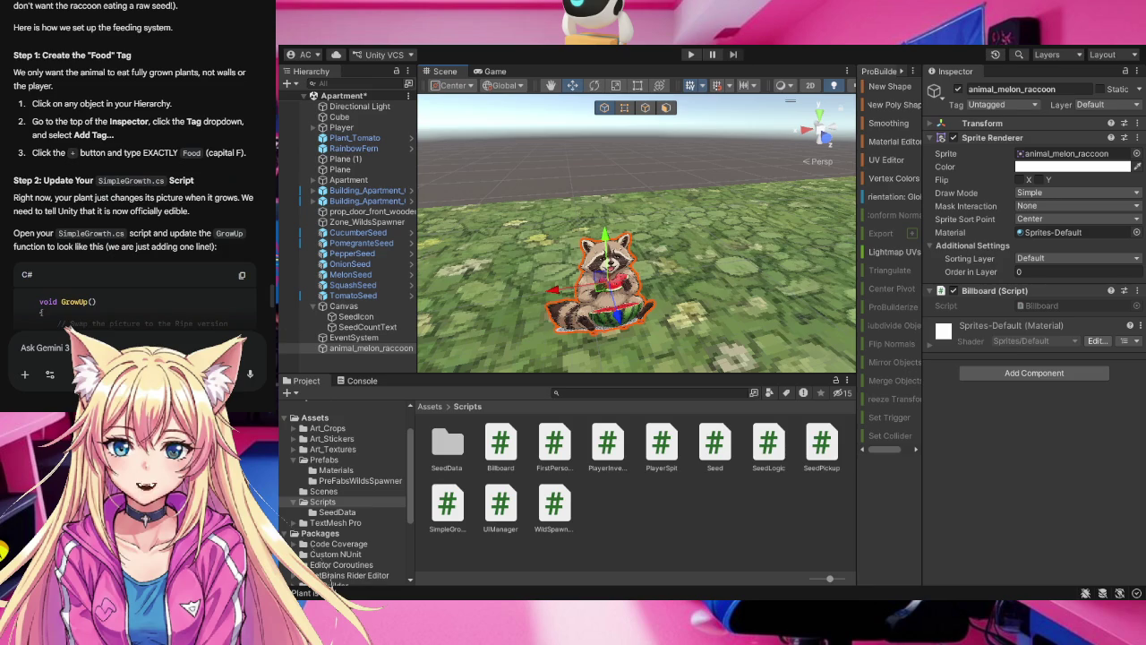
{"action": "scroll", "coordinate": [164, 233], "scroll_direction": "down", "scroll_amount": 3}
{"action": "scroll", "coordinate": [164, 233], "scroll_direction": "down", "scroll_amount": 4}
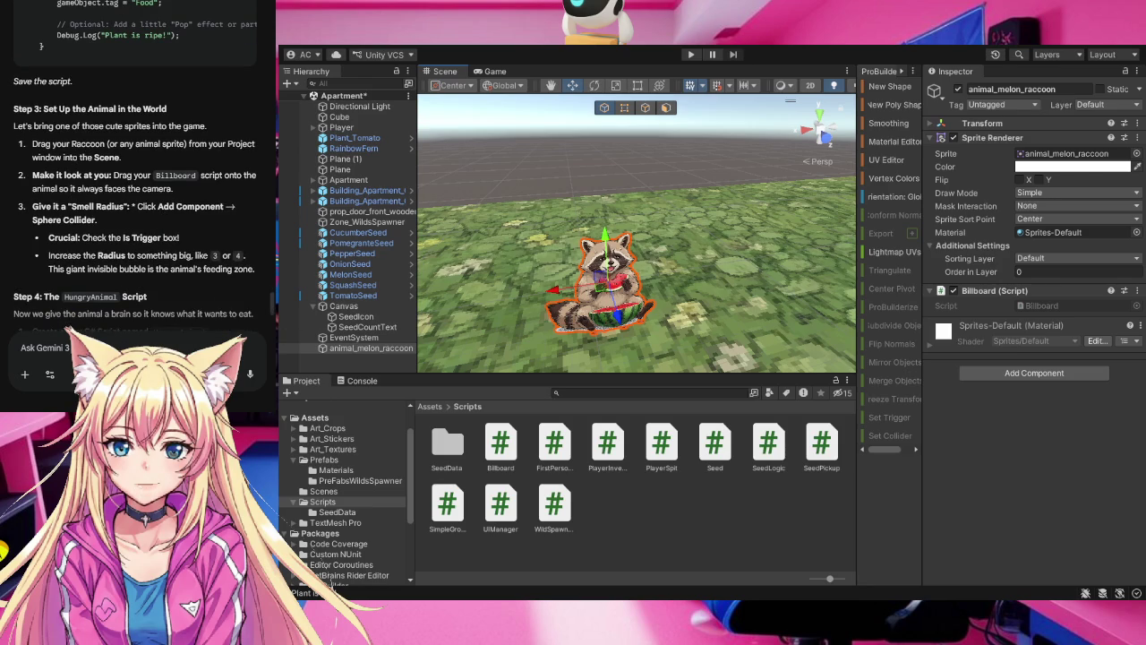
{"action": "scroll", "coordinate": [157, 230], "scroll_direction": "down", "scroll_amount": 5}
{"action": "scroll", "coordinate": [155, 230], "scroll_direction": "down", "scroll_amount": 5}
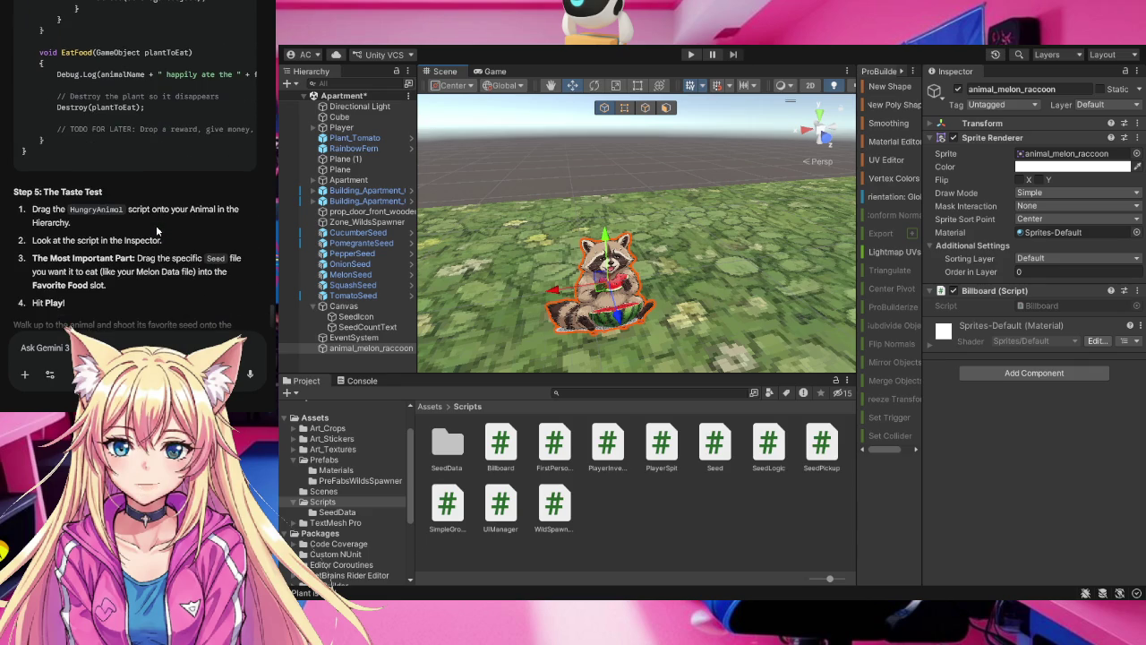
{"action": "scroll", "coordinate": [156, 230], "scroll_direction": "up", "scroll_amount": 10}
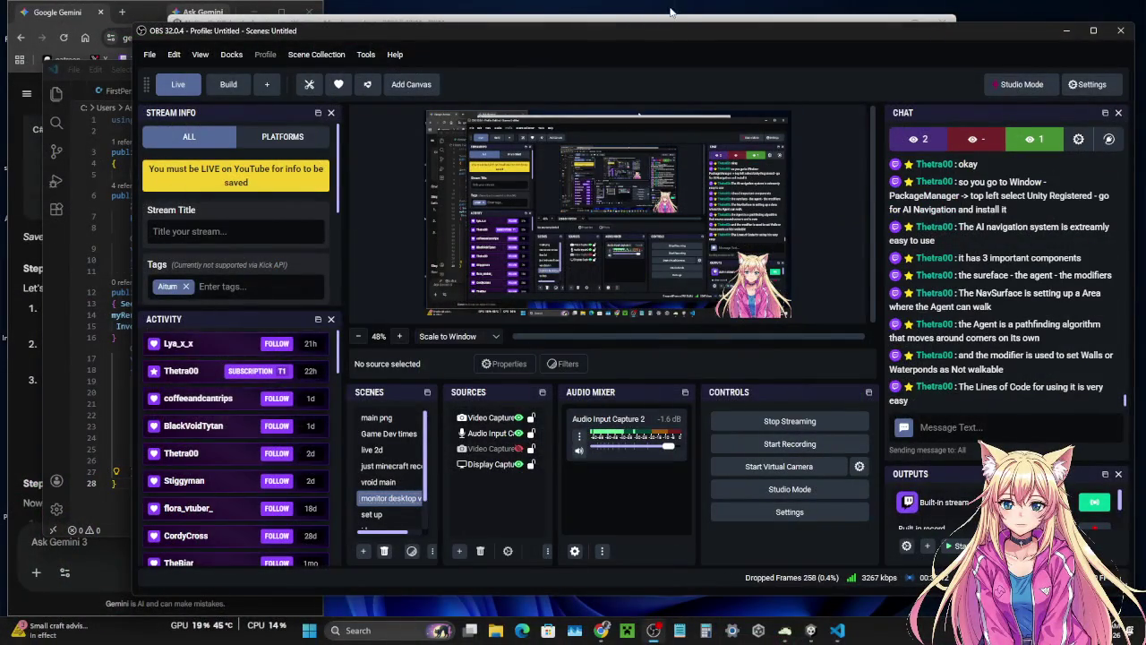
{"action": "left_click", "coordinate": [667, 12]}
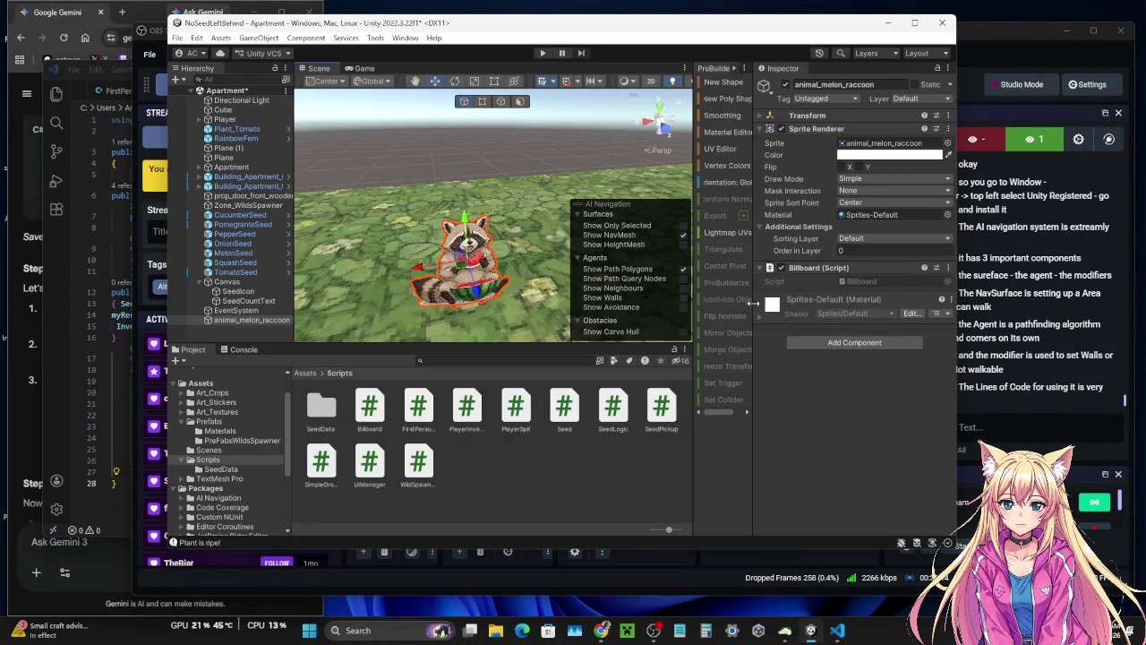
- Move the Unity window left beside the chat and reposition the AI Navigation overlay
{"action": "left_click_drag", "start_coordinate": [771, 25], "coordinate": [694, 21]}
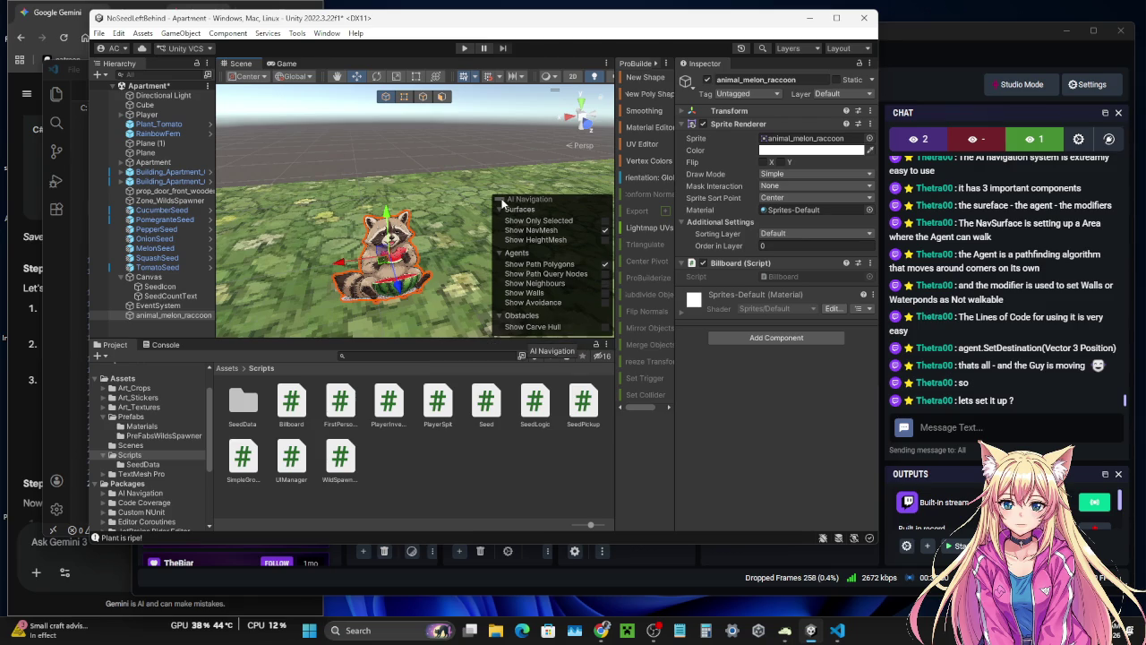
{"action": "mouse_move", "coordinate": [529, 201]}
{"action": "left_mouse_down"}
{"action": "mouse_move", "coordinate": [492, 204]}
{"action": "mouse_move", "coordinate": [499, 161]}
{"action": "left_mouse_up"}
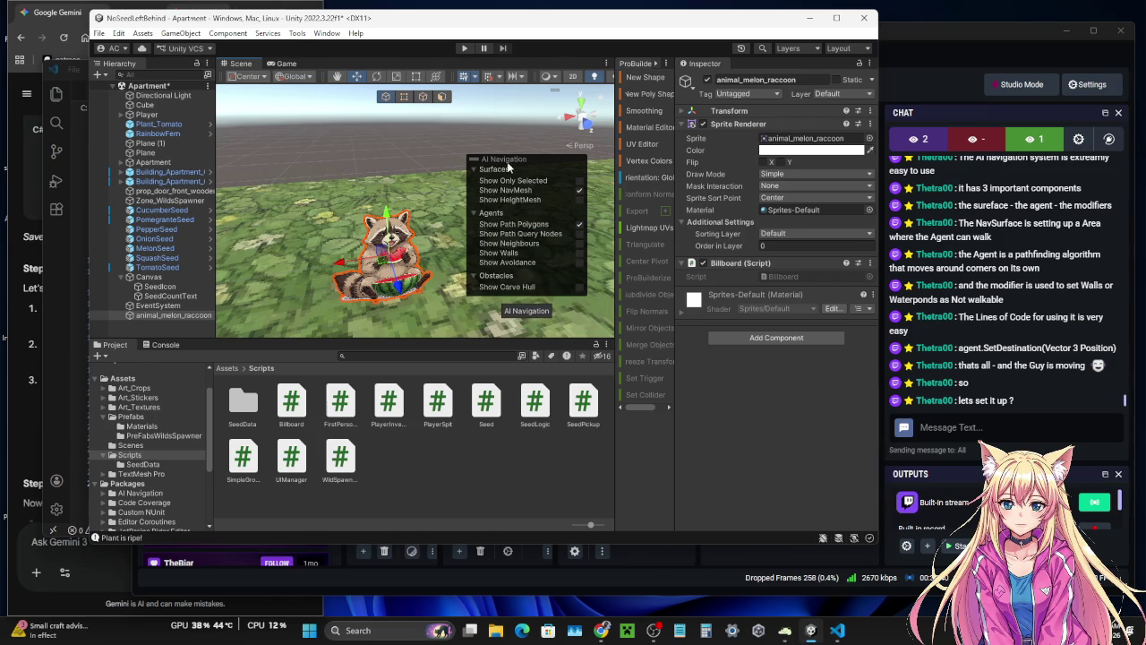
{"action": "mouse_move", "coordinate": [499, 161]}
{"action": "left_mouse_down"}
{"action": "mouse_move", "coordinate": [614, 179]}
{"action": "mouse_move", "coordinate": [502, 174]}
{"action": "left_mouse_up"}
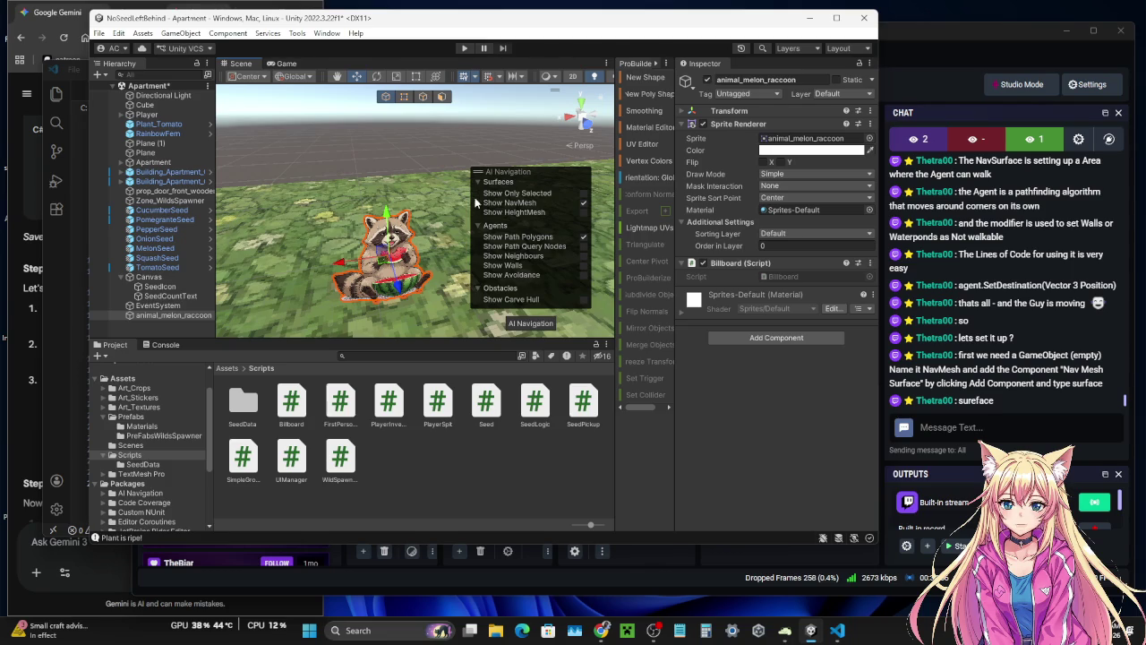
- Create an empty GameObject from the Hierarchy context menu and rename it 'NavMesh'
{"action": "right_click", "coordinate": [165, 315]}
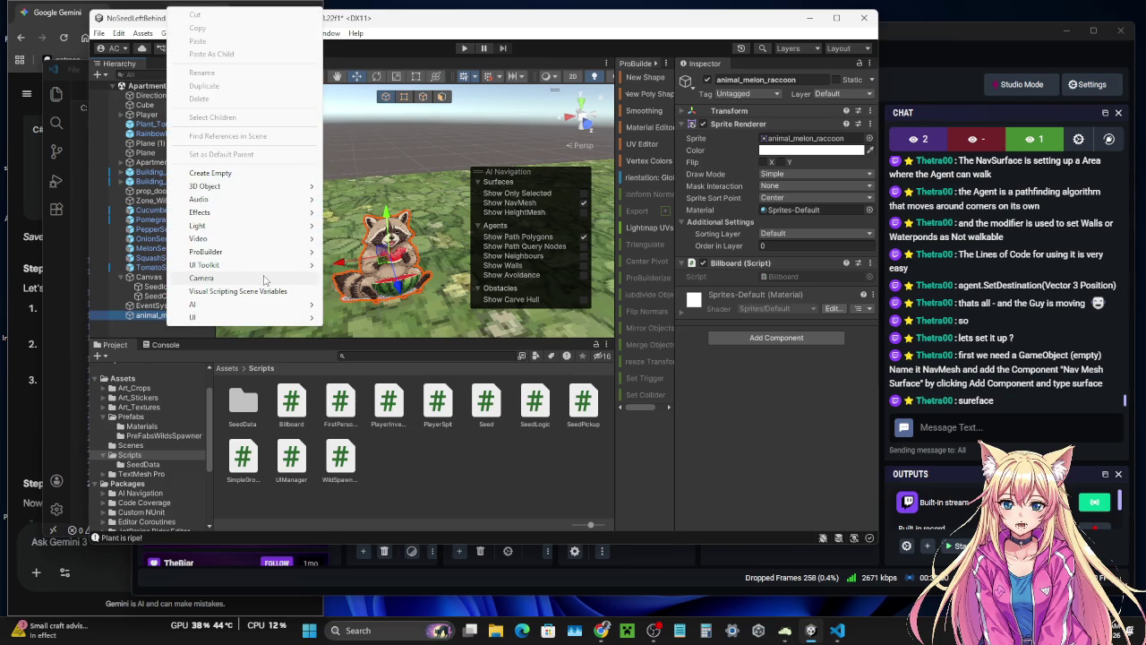
{"action": "mouse_move", "coordinate": [249, 190]}
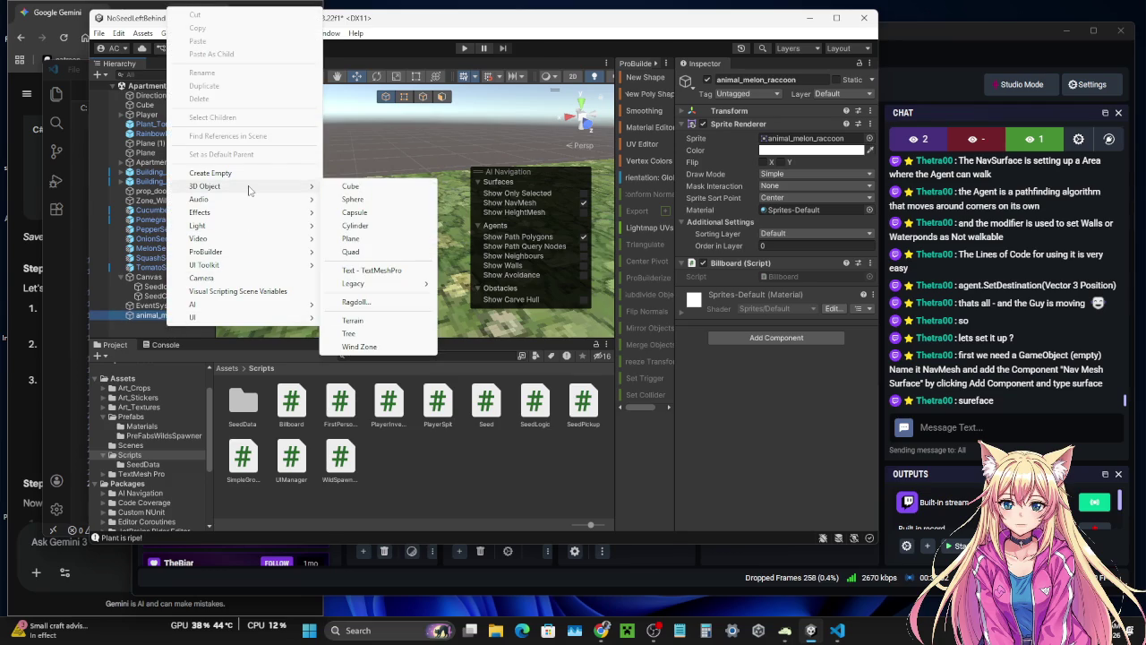
{"action": "right_click", "coordinate": [152, 326]}
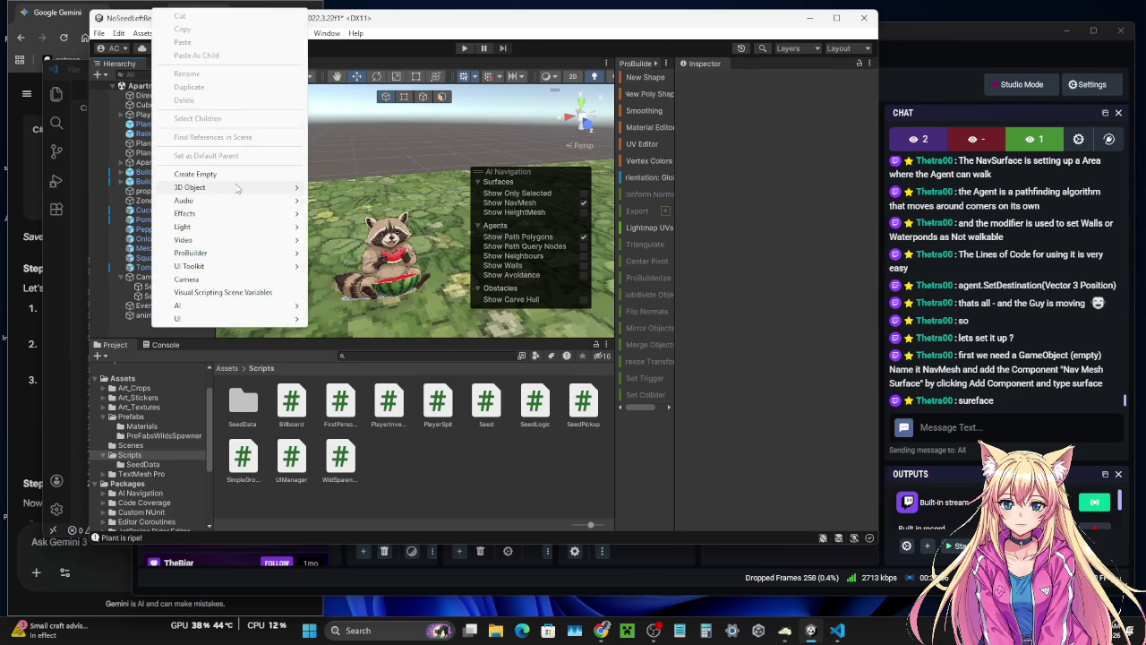
{"action": "mouse_move", "coordinate": [237, 188]}
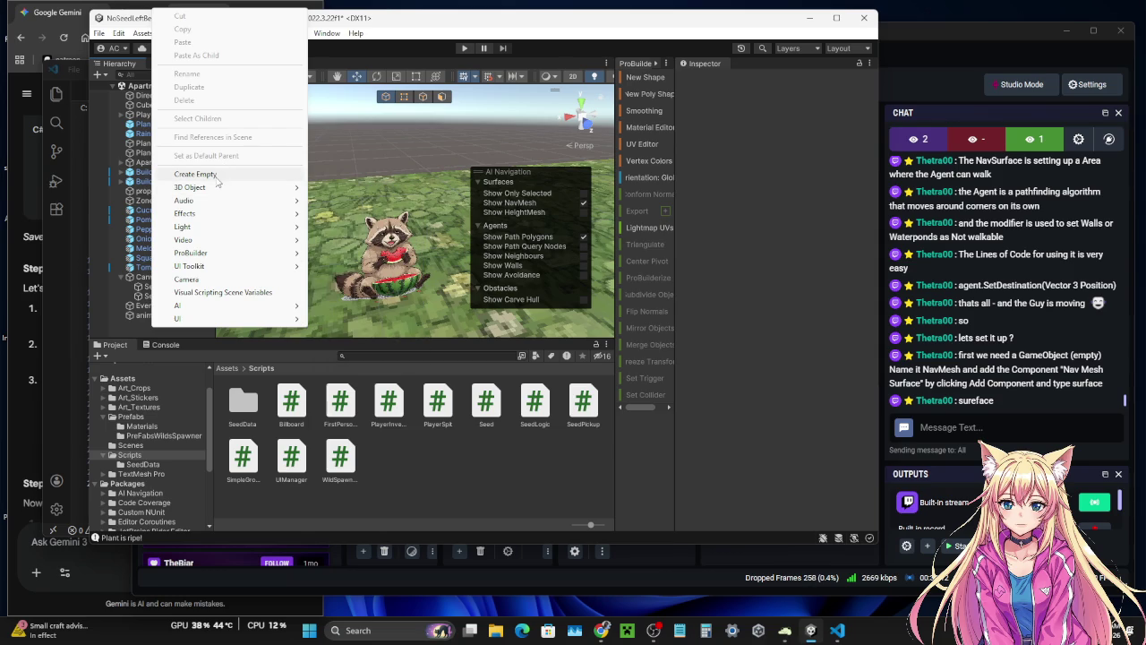
{"action": "left_click", "coordinate": [217, 177]}
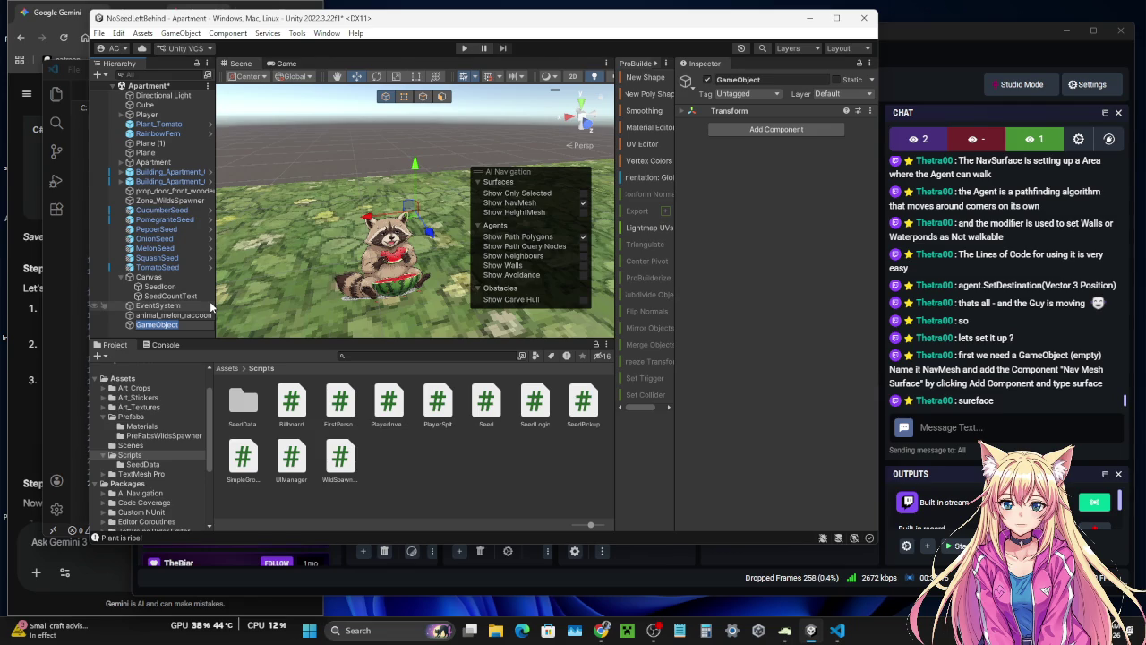
{"action": "type", "text": "Nav"}
{"action": "type", "text": "M"}
{"action": "type", "text": "esh"}
{"action": "key", "text": "Return"}
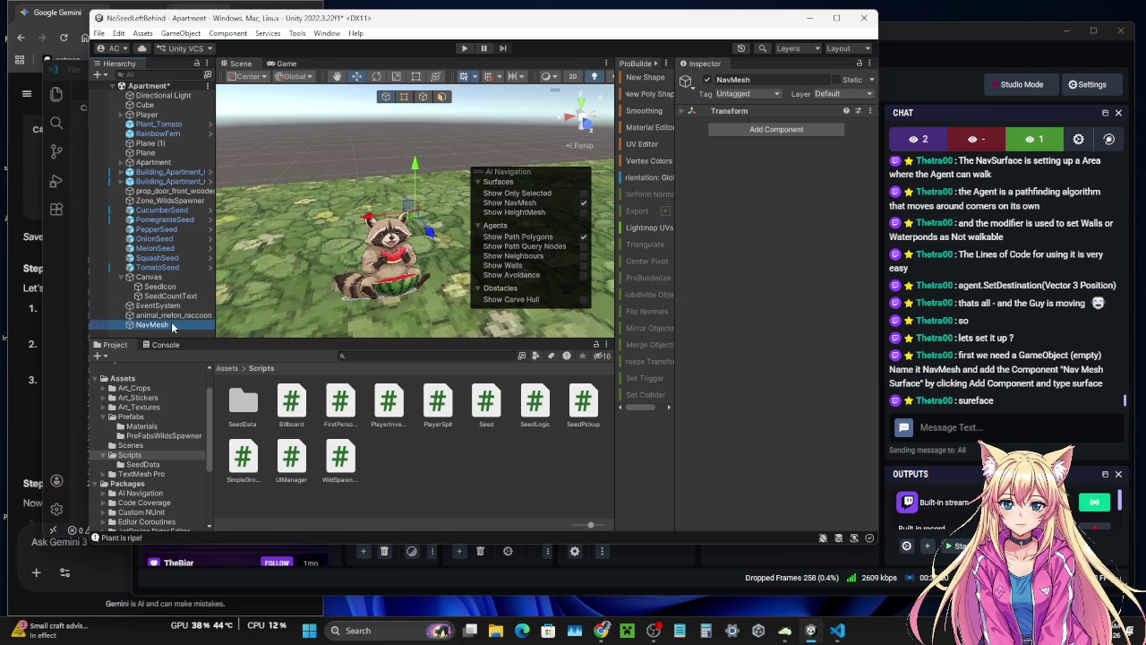
- Add a NavMeshSurface component to NavMesh, found by searching 'surf'
{"action": "left_click", "coordinate": [776, 135]}
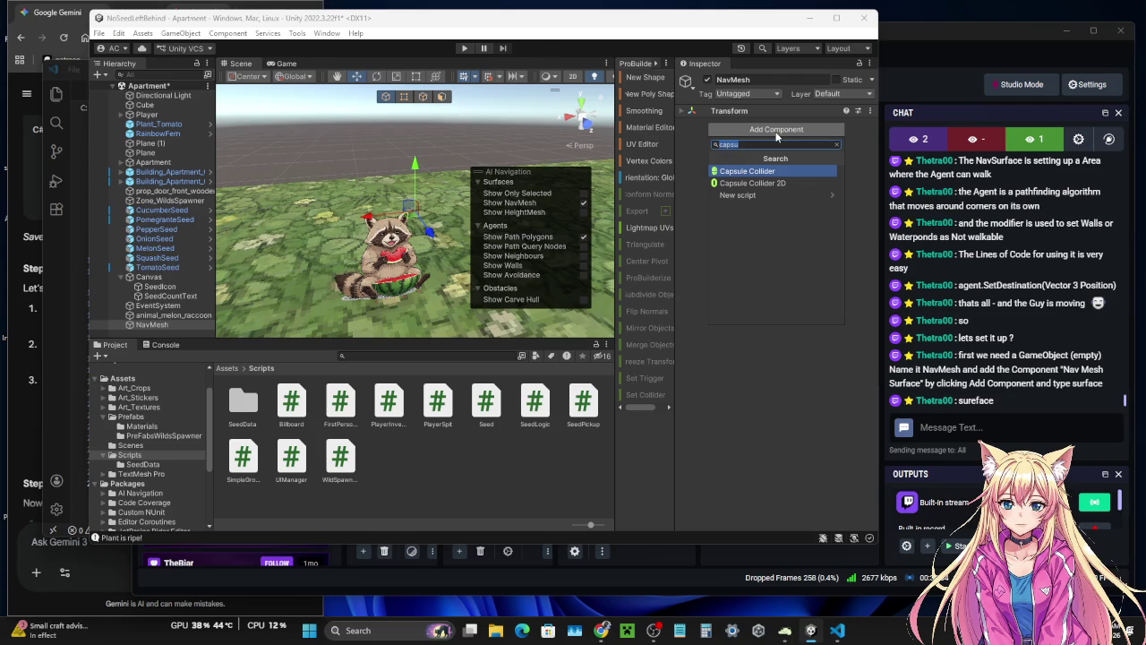
{"action": "type", "text": "surf"}
{"action": "left_click", "coordinate": [760, 184]}
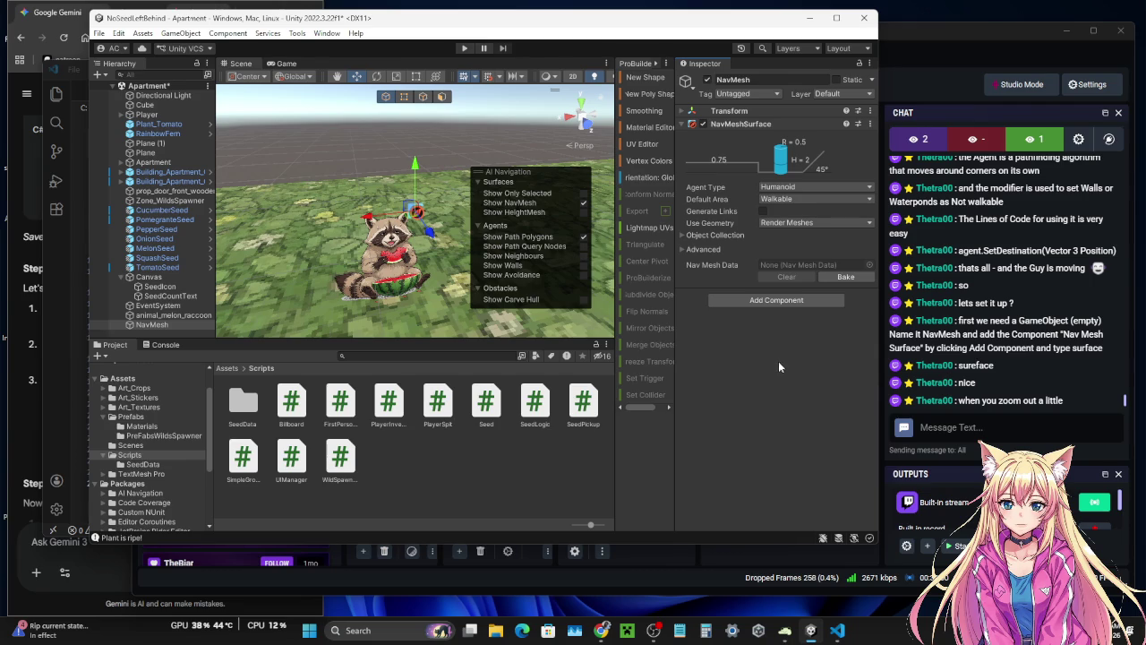
{"action": "scroll", "coordinate": [424, 254], "scroll_direction": "down", "scroll_amount": 2}
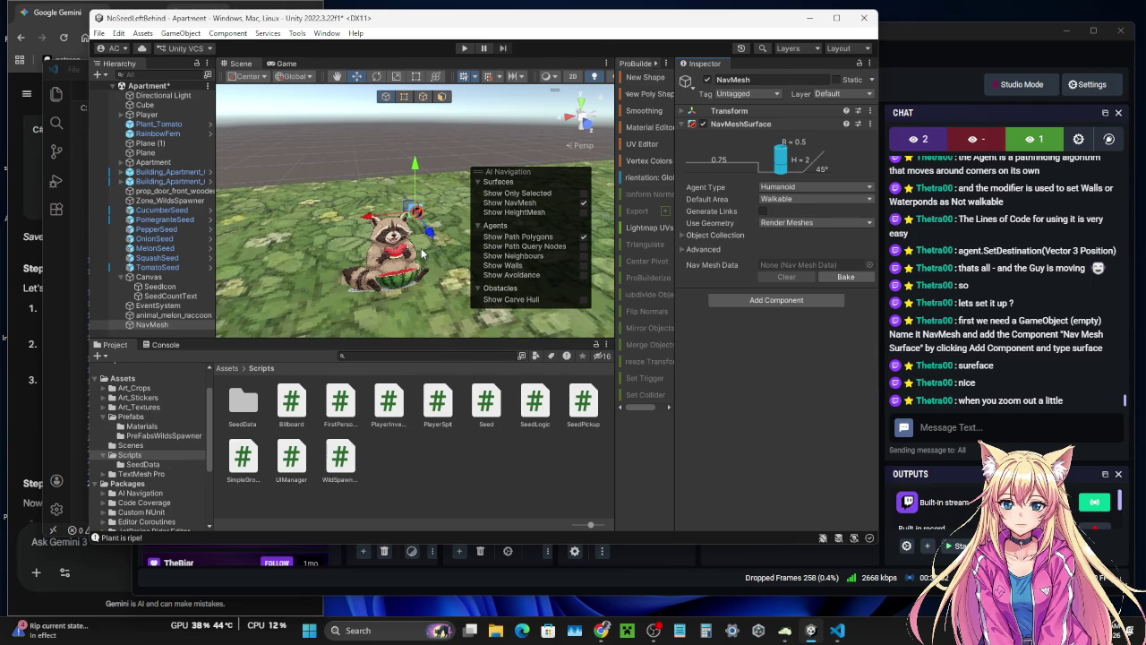
{"action": "scroll", "coordinate": [425, 254], "scroll_direction": "down", "scroll_amount": 1}
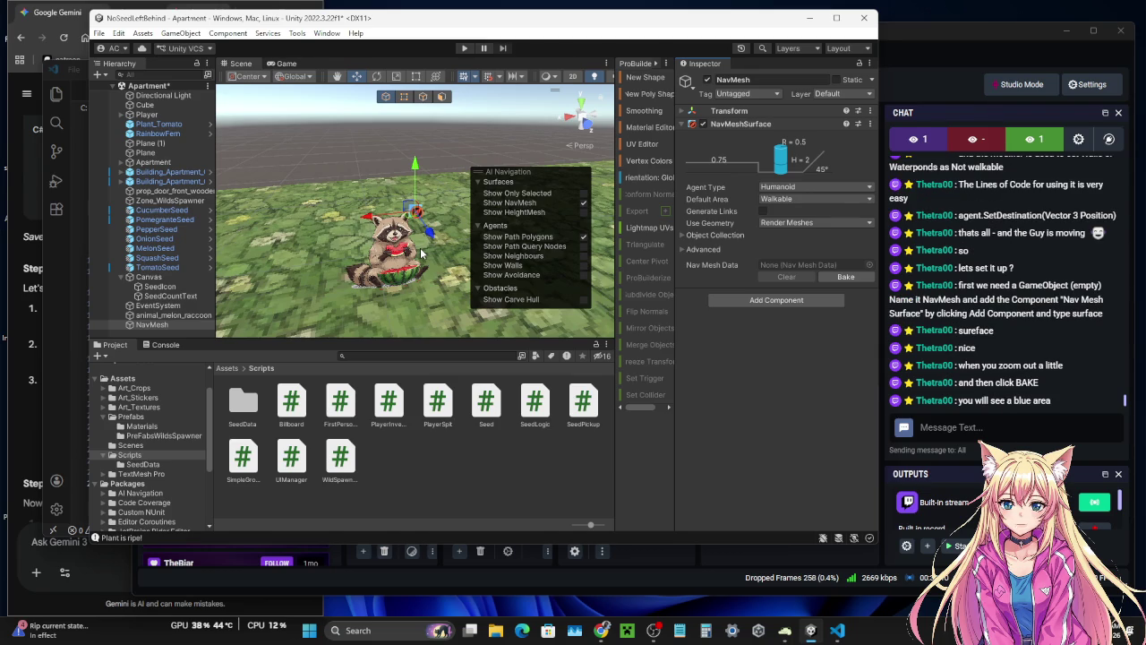
{"action": "scroll", "coordinate": [424, 255], "scroll_direction": "down", "scroll_amount": 3}
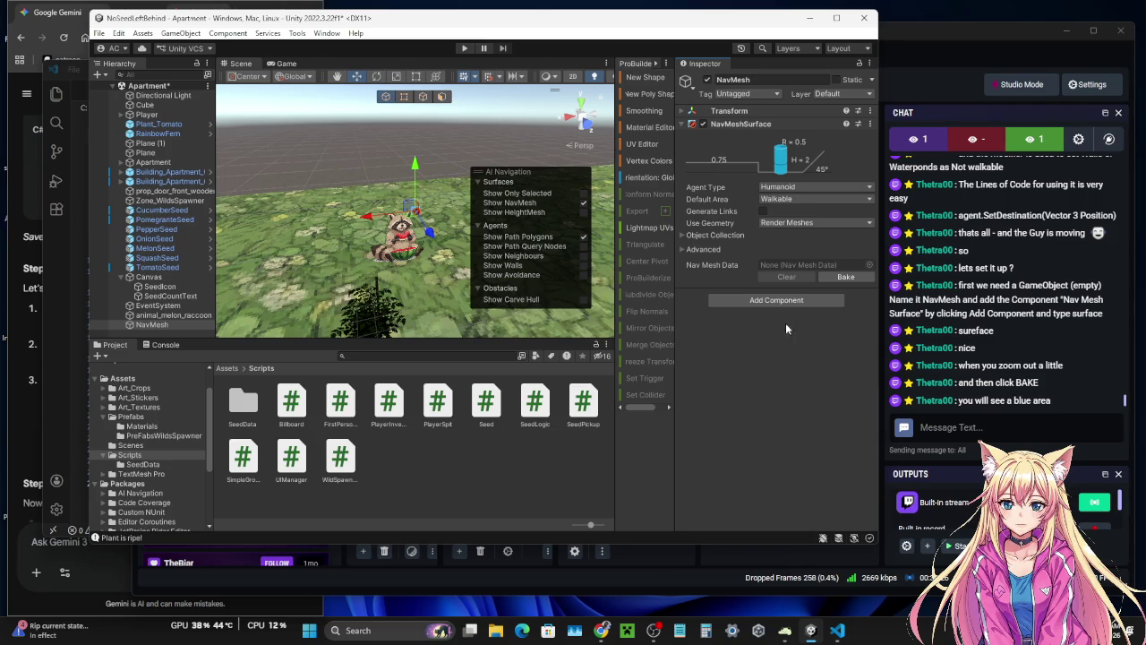
{"action": "scroll", "coordinate": [418, 244], "scroll_direction": "down", "scroll_amount": 4}
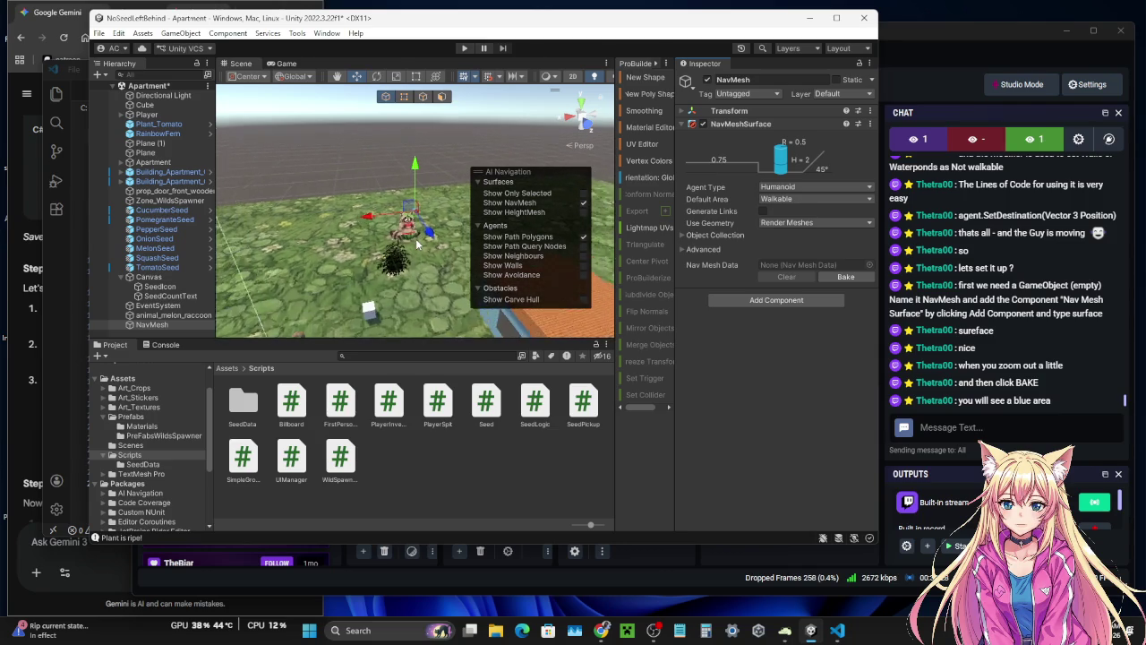
{"action": "scroll", "coordinate": [416, 242], "scroll_direction": "down", "scroll_amount": 5}
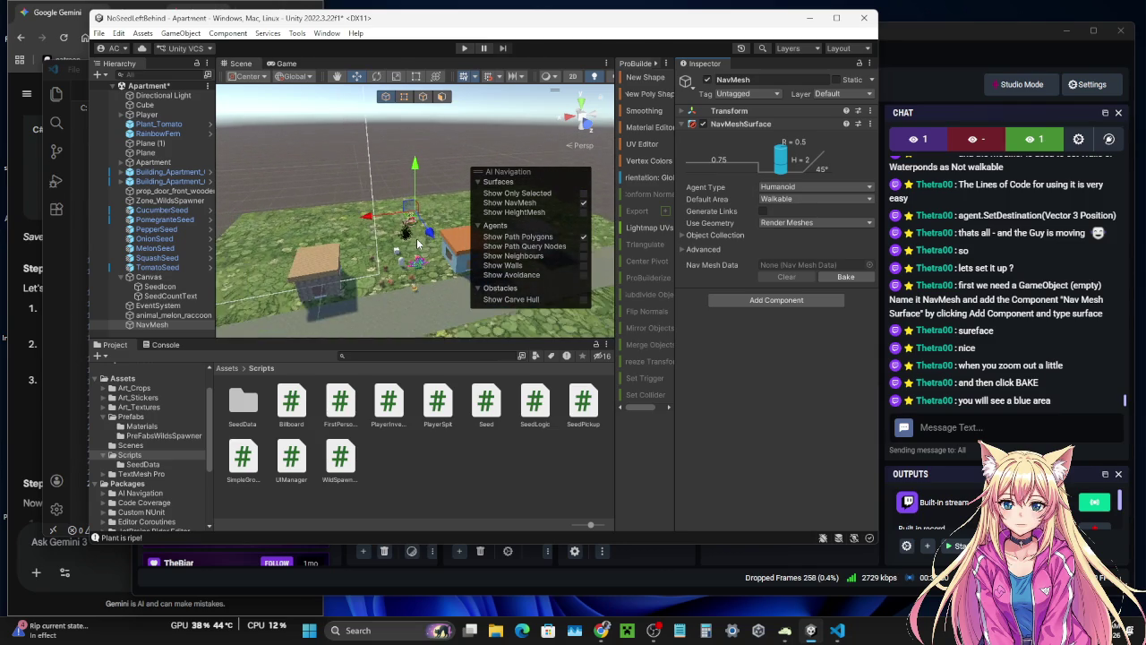
{"action": "scroll", "coordinate": [417, 242], "scroll_direction": "up", "scroll_amount": 5}
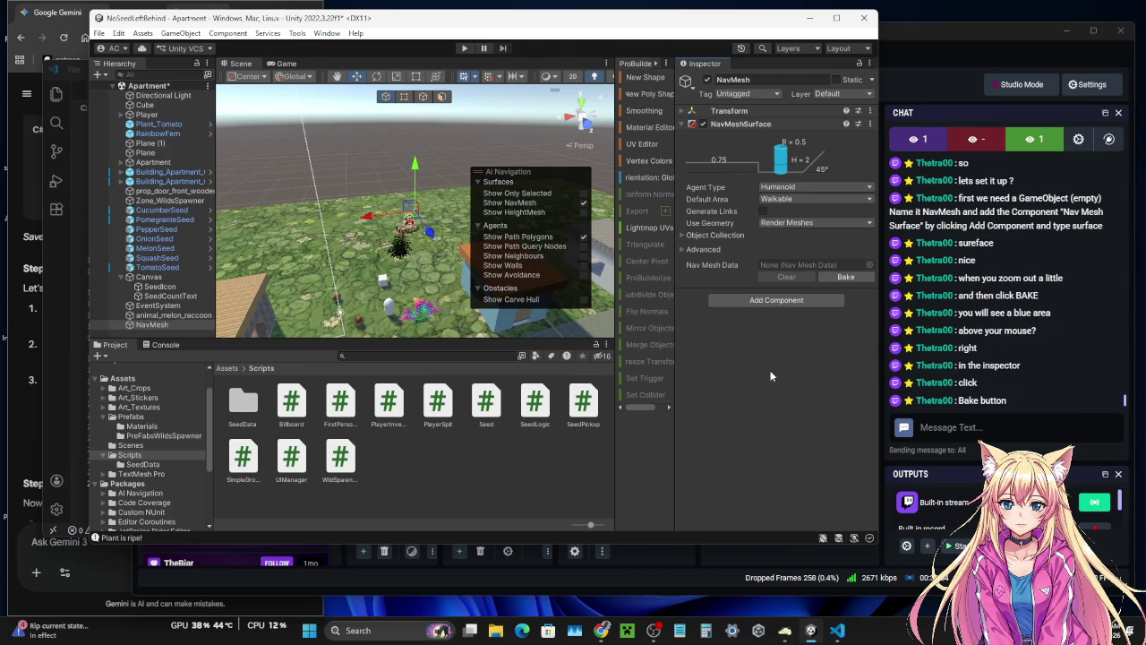
- Bake the NavMeshSurface, inspect the blue walkable area around the building, then bring OBS forward
{"action": "left_click", "coordinate": [845, 277]}
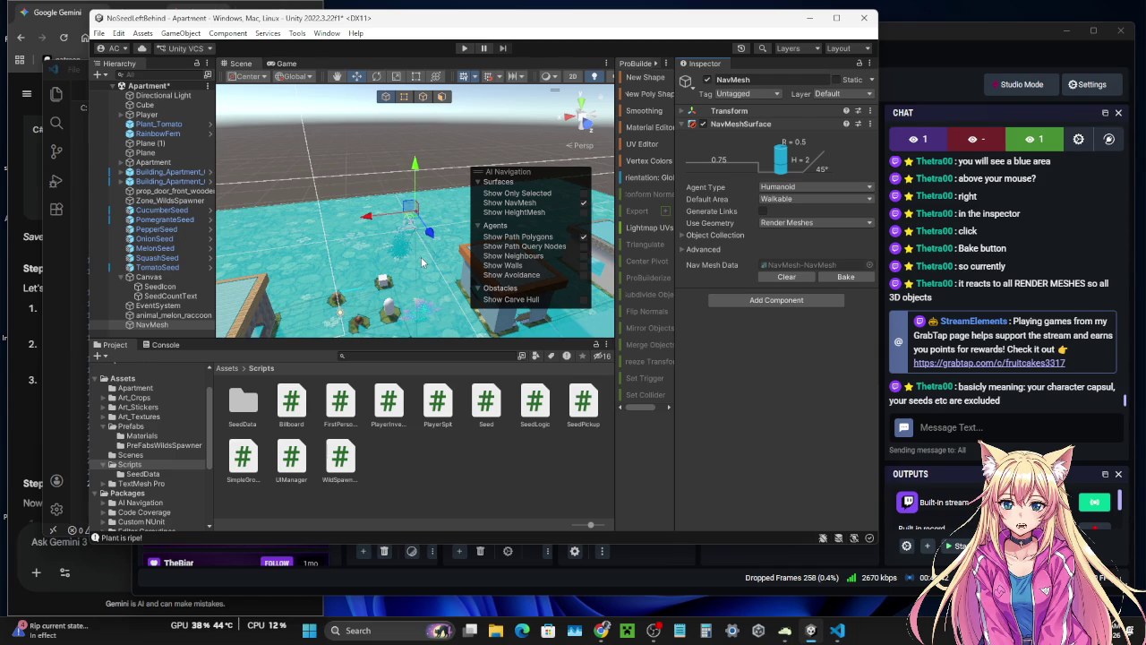
{"action": "mouse_move", "coordinate": [420, 257]}
{"action": "left_mouse_down"}
{"action": "mouse_move", "coordinate": [190, 267]}
{"action": "mouse_move", "coordinate": [714, 234]}
{"action": "mouse_move", "coordinate": [811, 247]}
{"action": "mouse_move", "coordinate": [544, 294]}
{"action": "mouse_move", "coordinate": [418, 244]}
{"action": "left_mouse_up"}
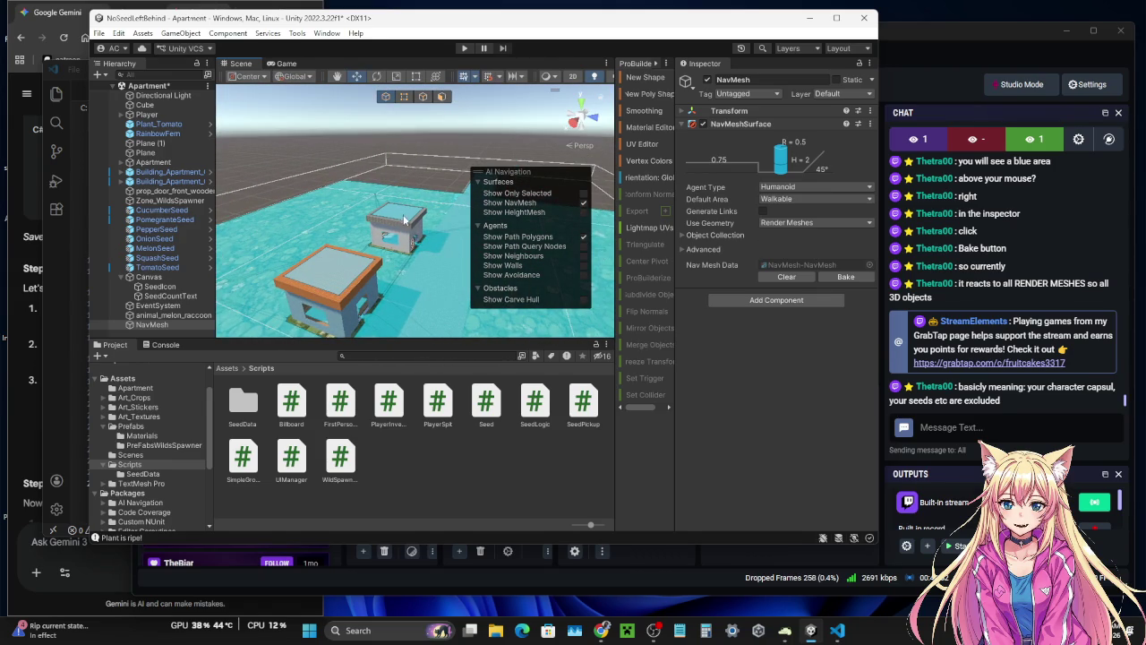
{"action": "key", "text": "f"}
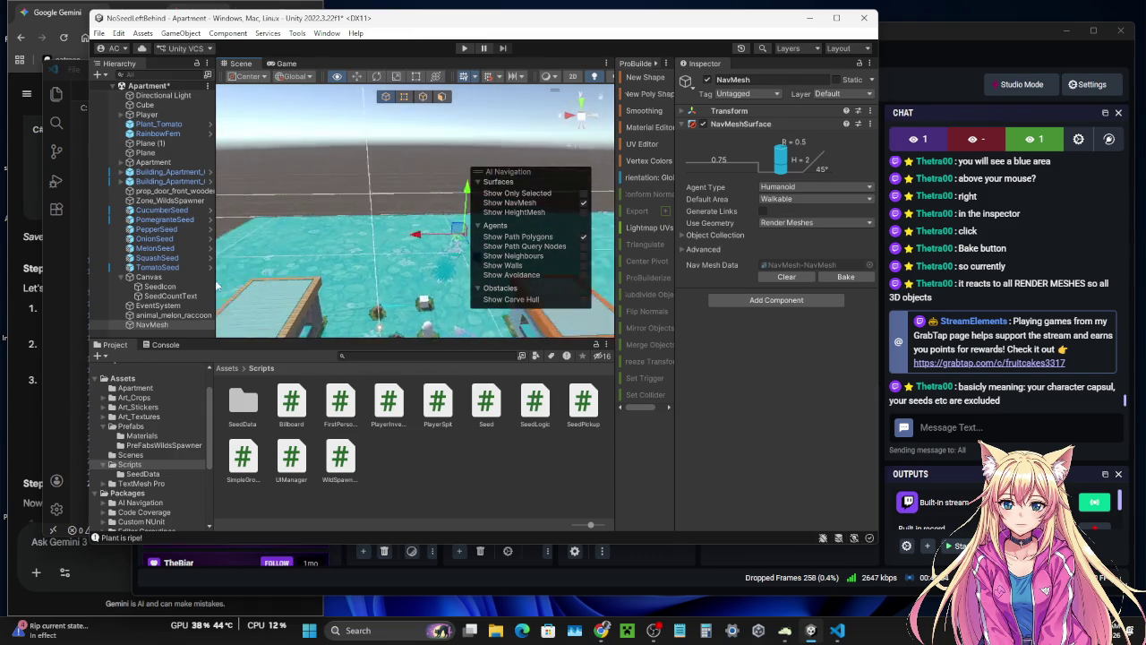
{"action": "left_click_drag", "start_coordinate": [219, 280], "coordinate": [356, 289]}
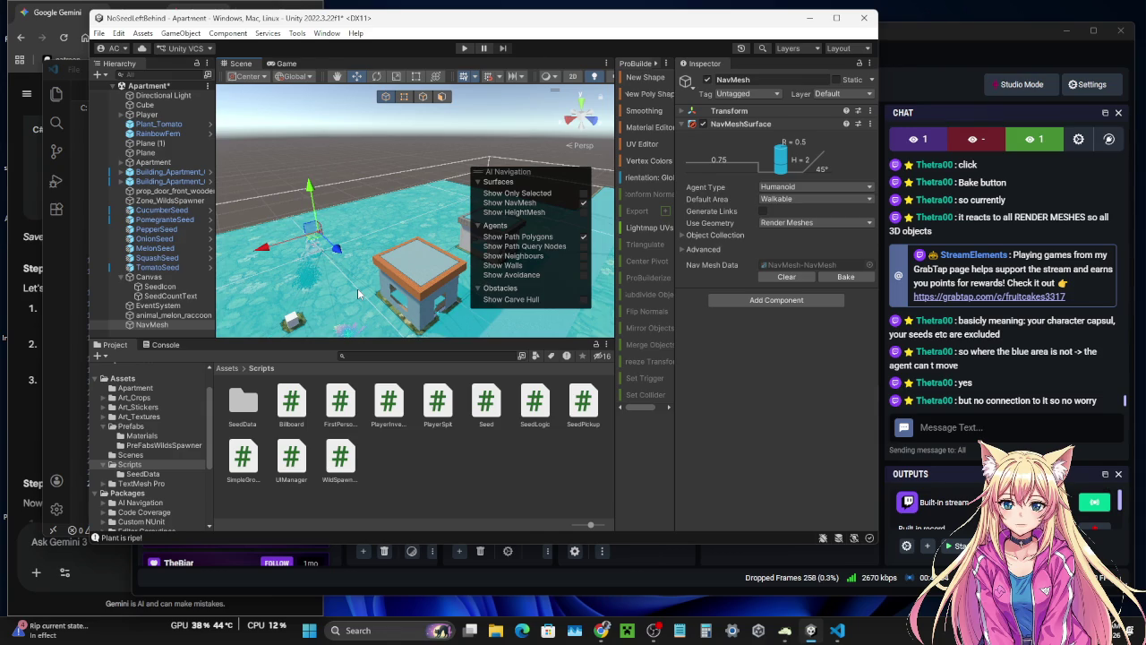
{"action": "left_click", "coordinate": [996, 33]}
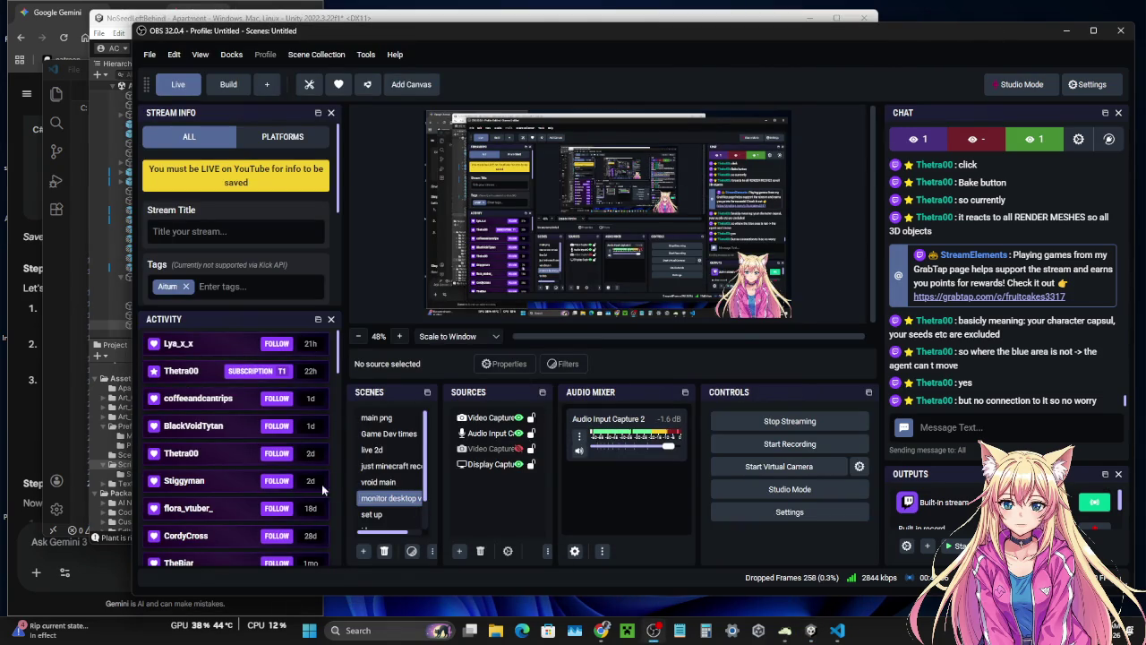
- Select the 'break' scene in the OBS Scenes list
{"action": "left_click", "coordinate": [371, 514]}
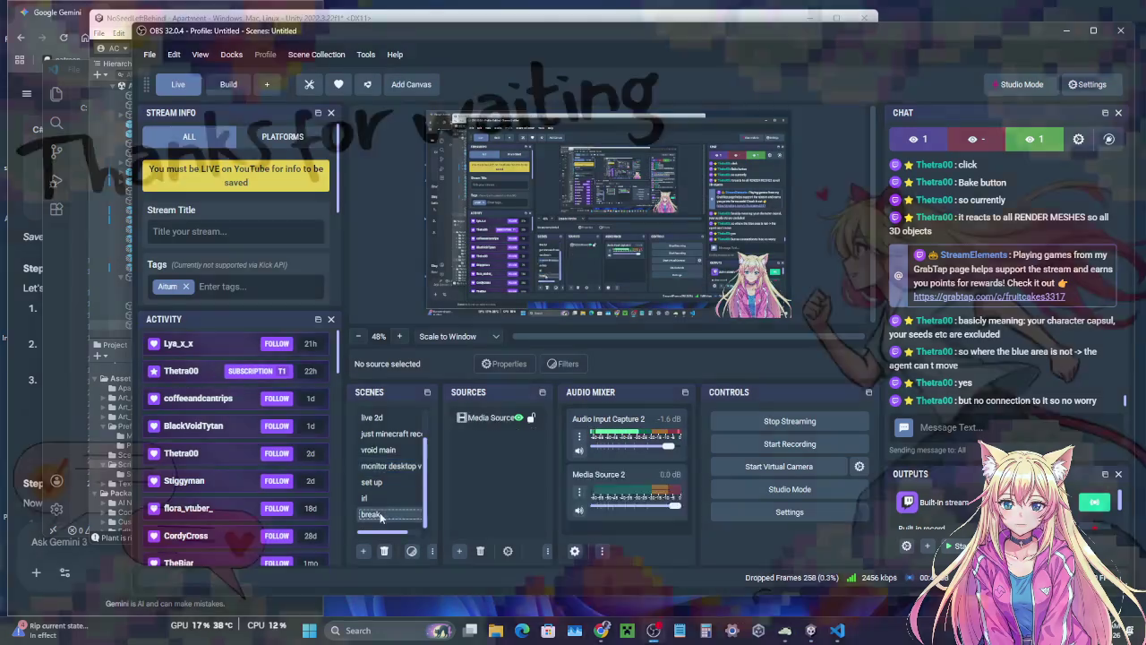